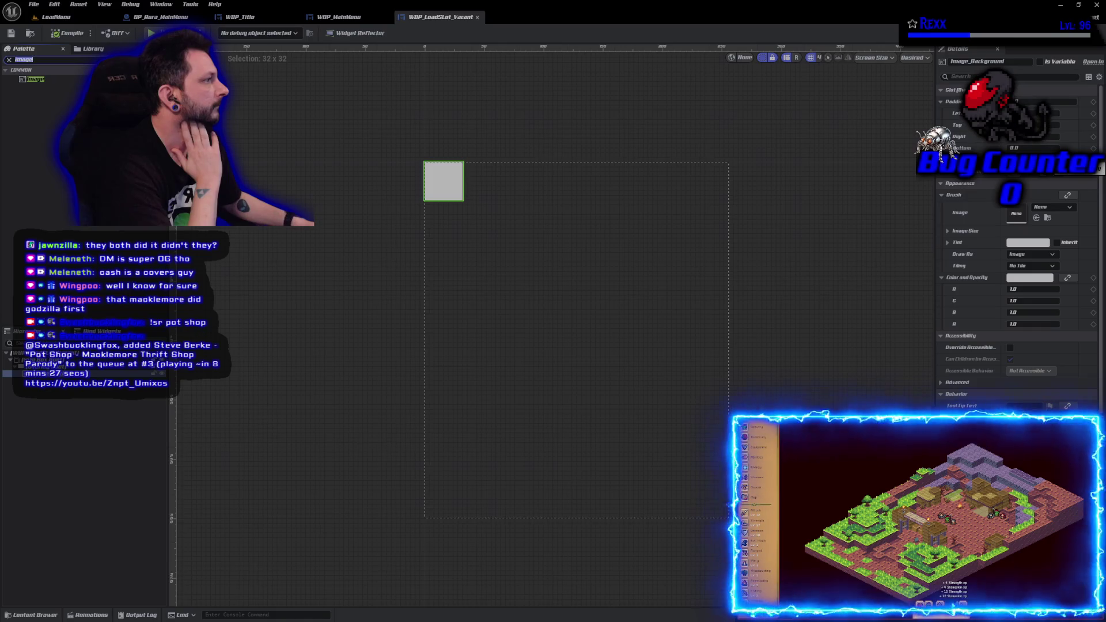
Resize the slot's background Image widget to 256 by 300 and save
click(1085, 159)
click(1086, 171)
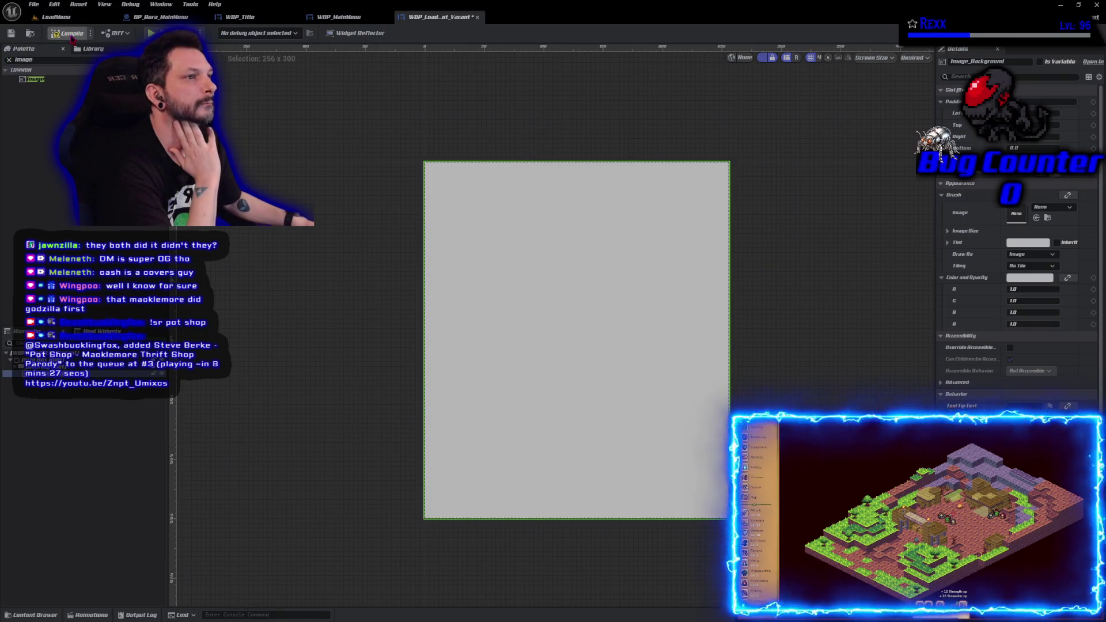
click(11, 33)
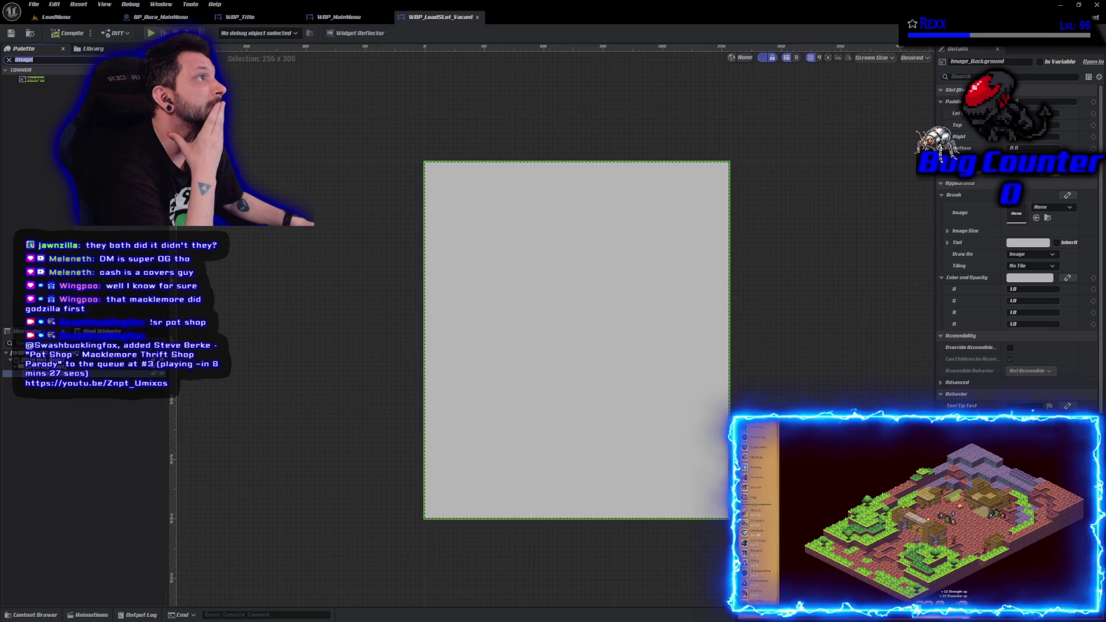
Set the background brush image to the M_FlowingUI material, then compile and save
click(1041, 207)
click(1040, 209)
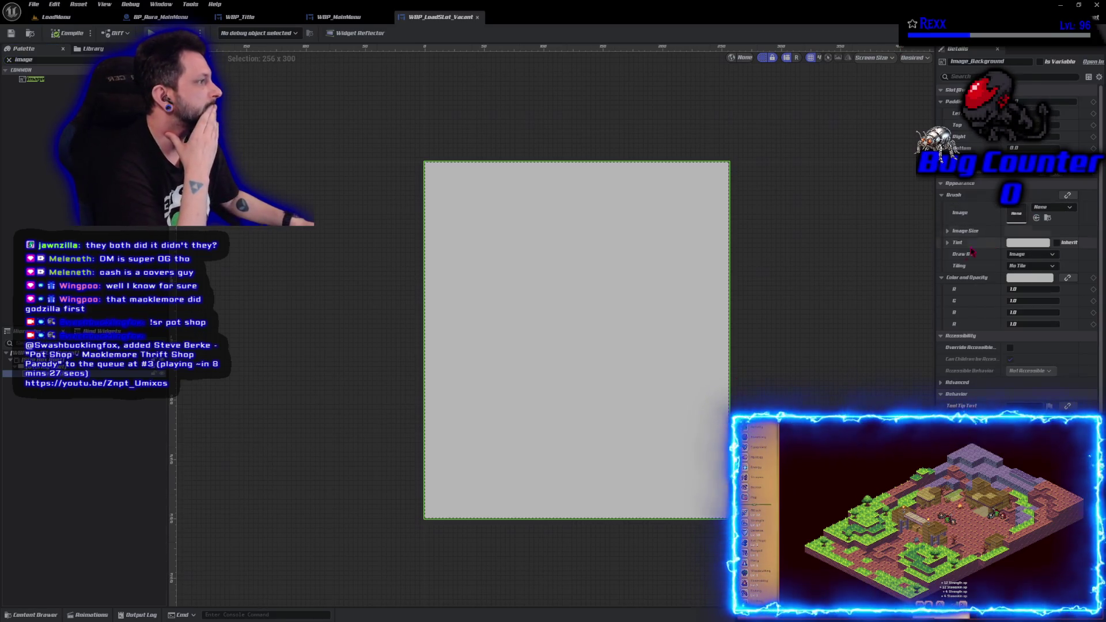
click(1045, 208)
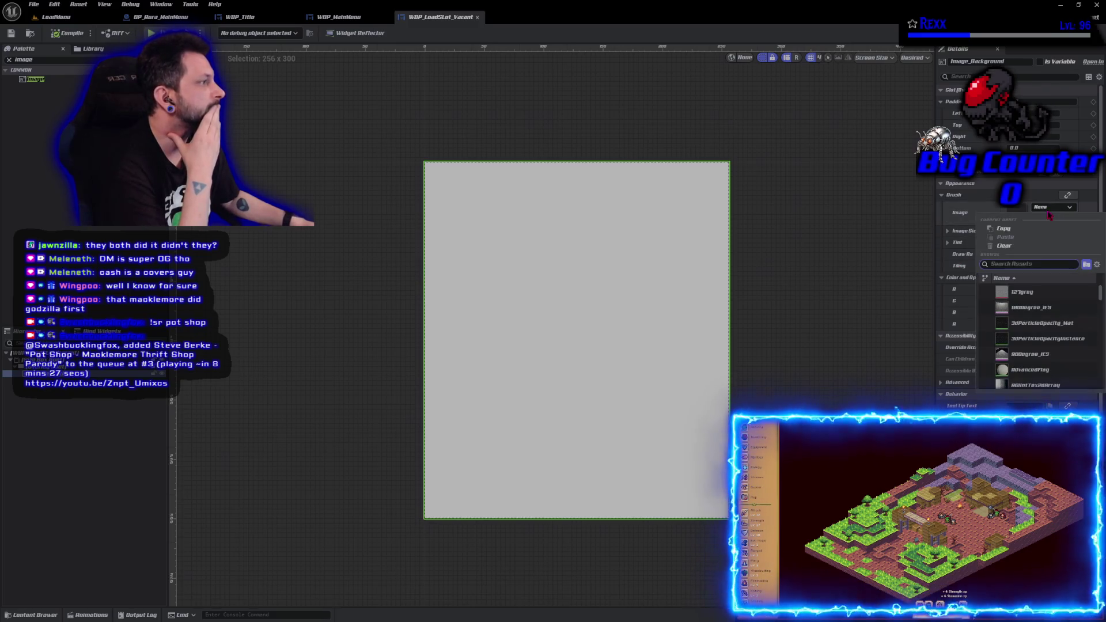
text(flowing ui)
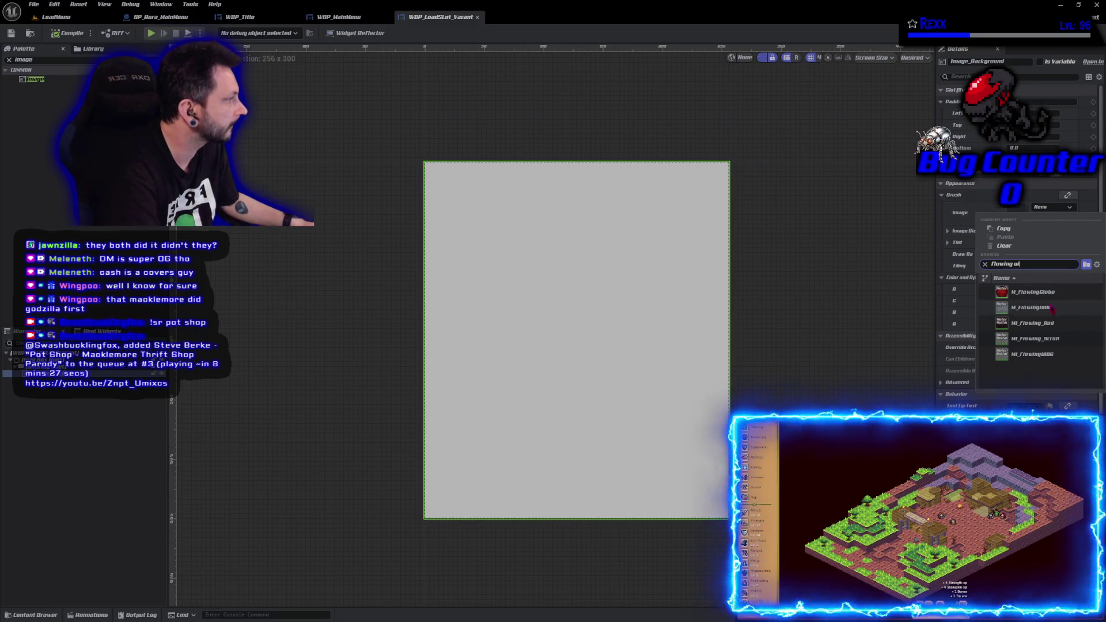
click(1050, 308)
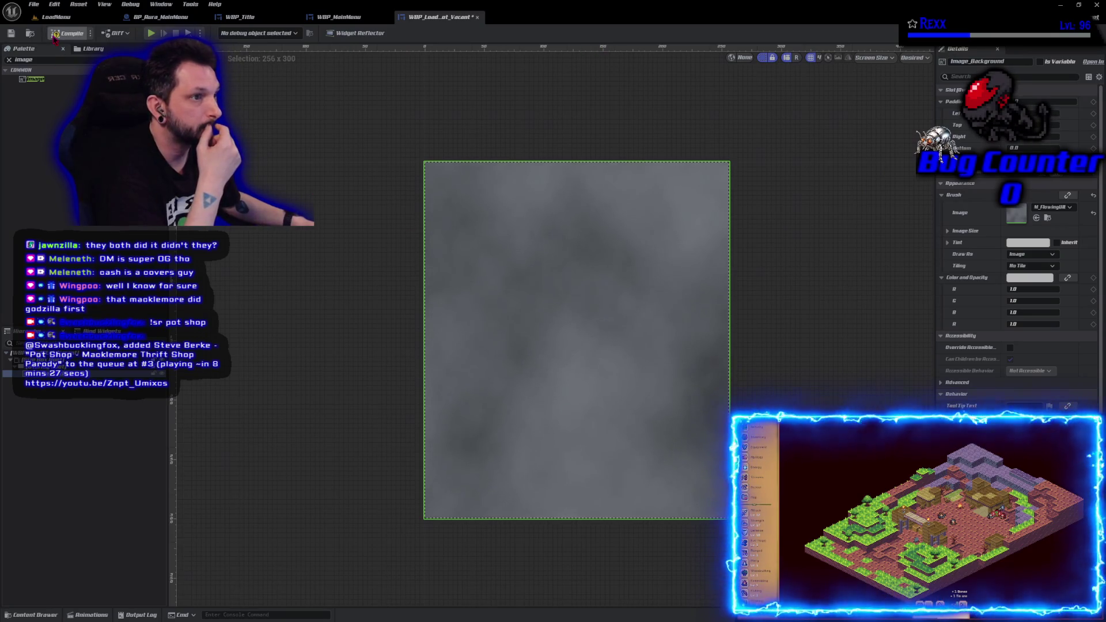
click(53, 35)
click(13, 34)
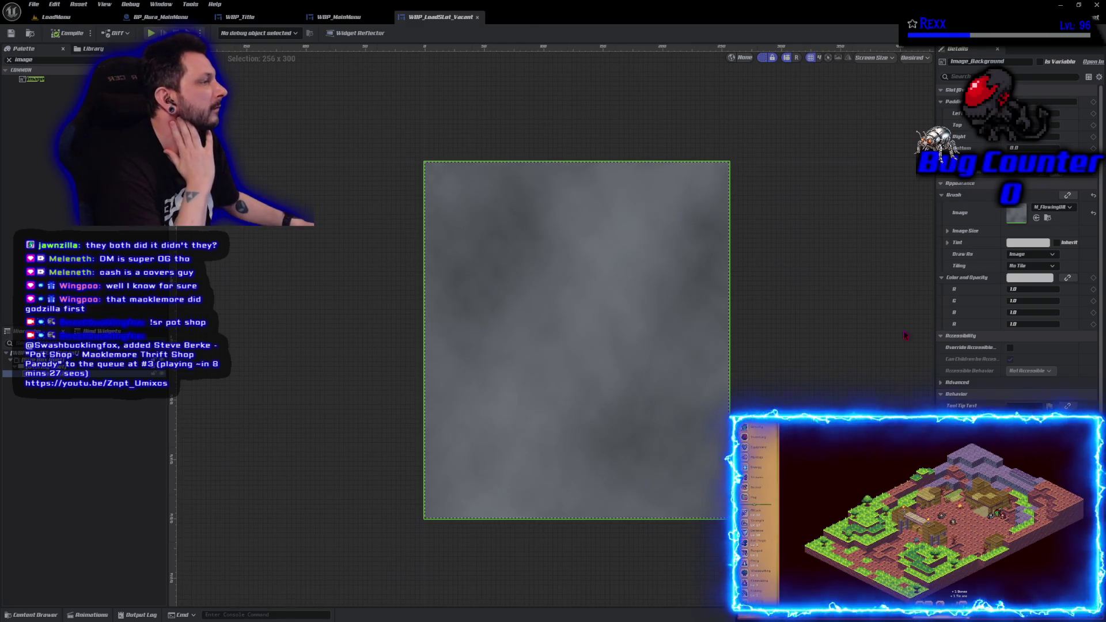
Swap the background brush to the dark blue MI_Flowing material instance and save the widget
click(1052, 207)
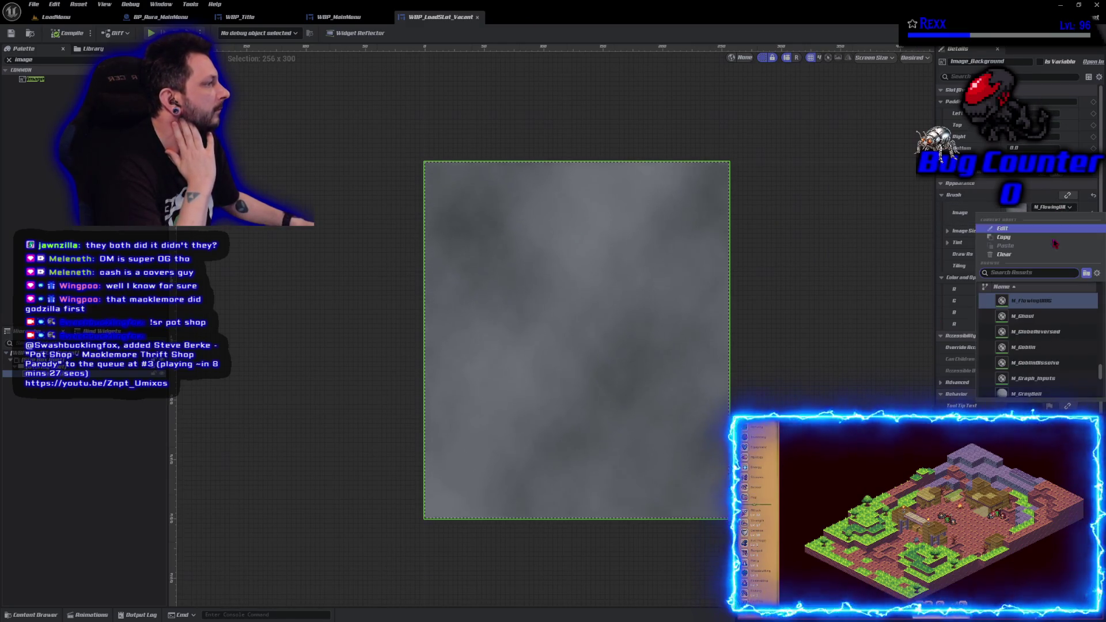
scroll(1041, 334, up, 3)
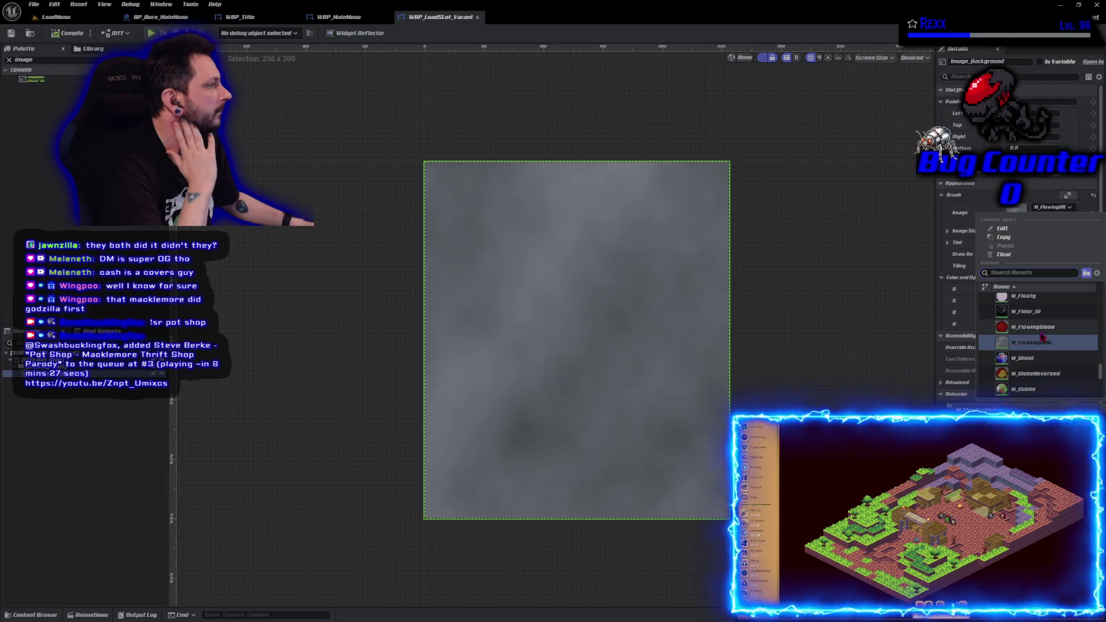
text(flow)
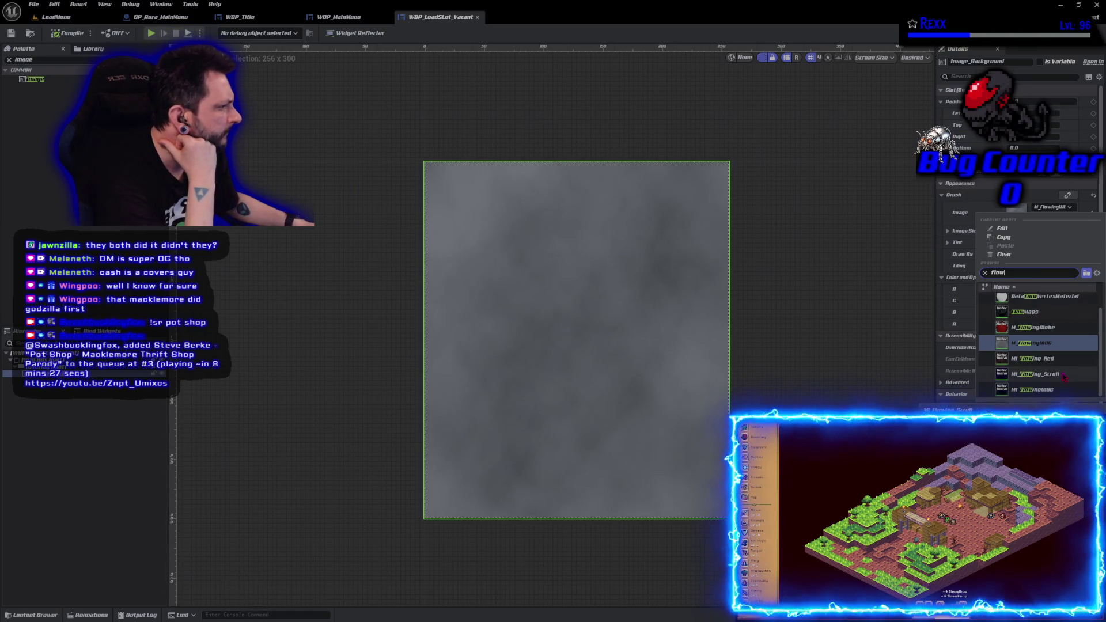
click(1055, 394)
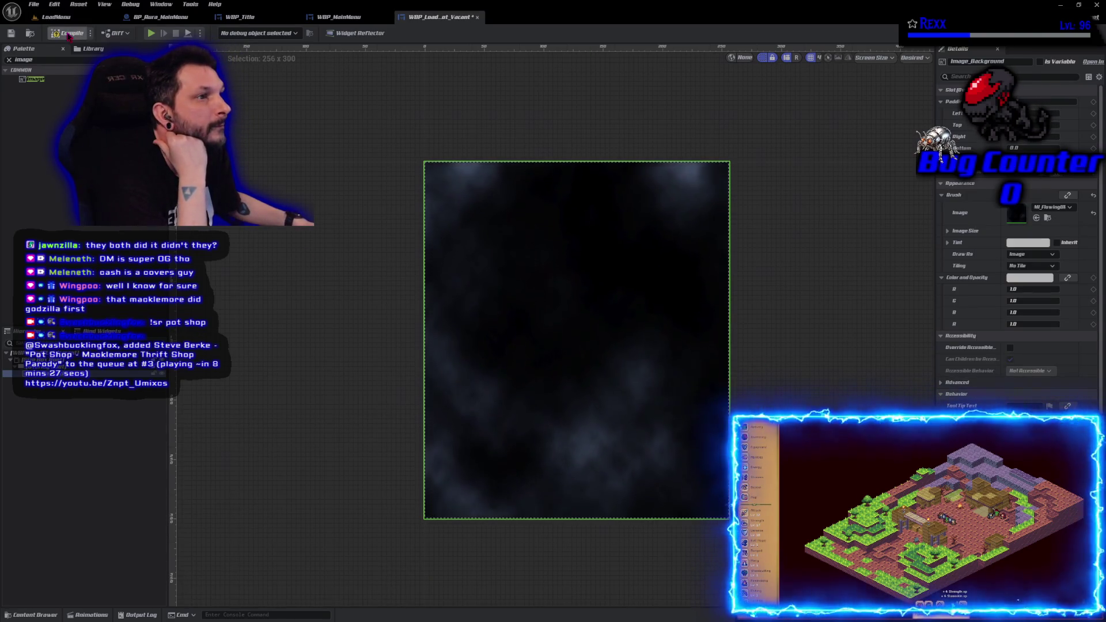
click(10, 33)
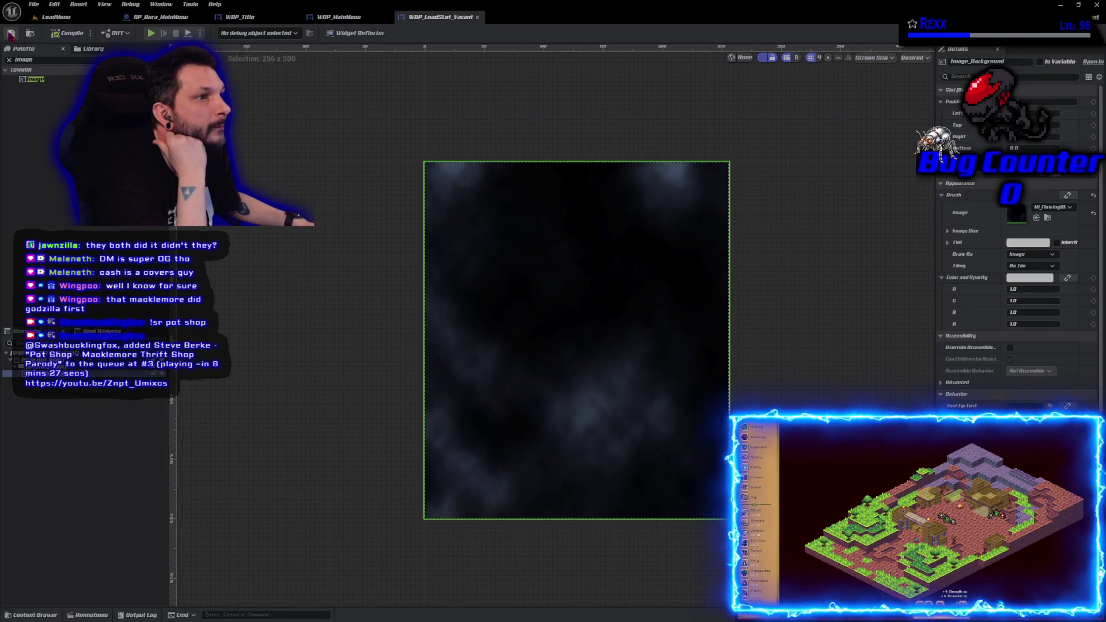
click(348, 385)
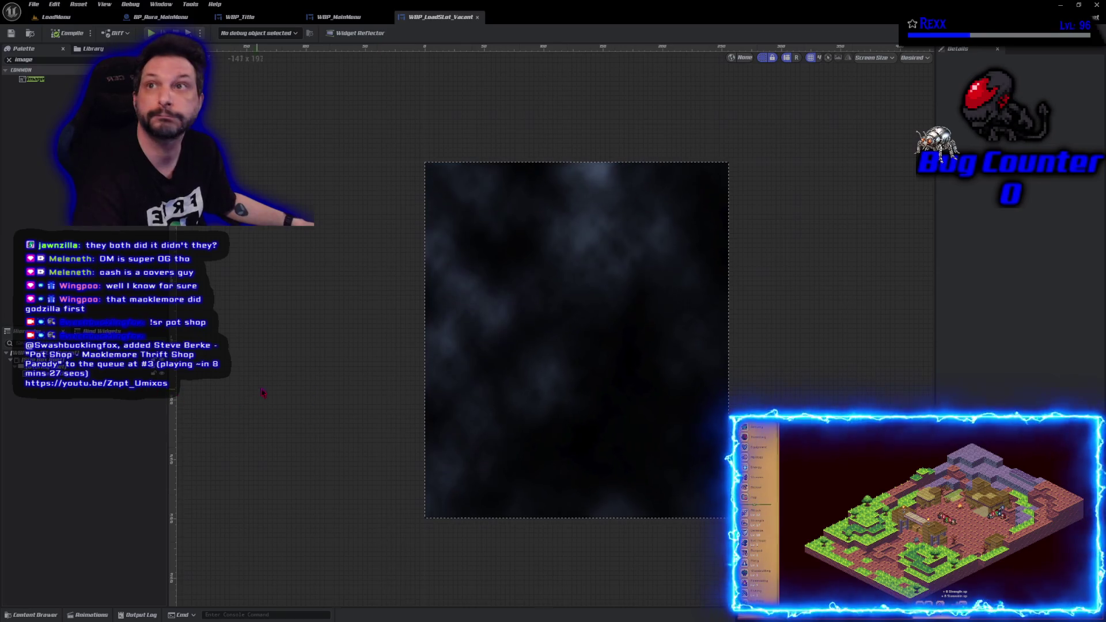
drag(391, 413, 351, 402)
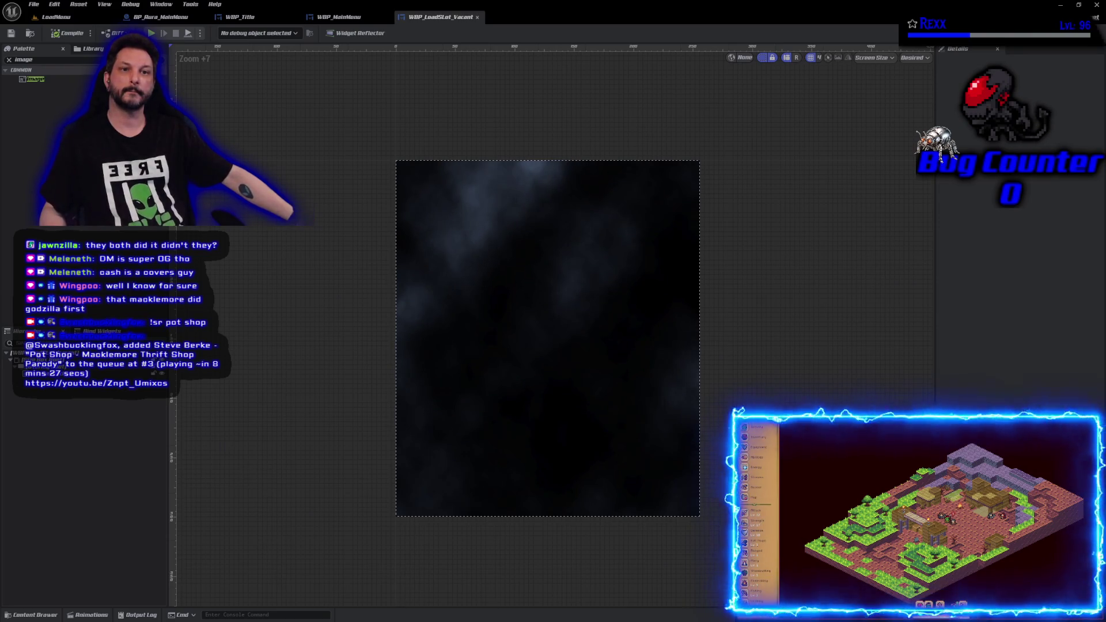
Maximize the Microscape browser, check its Communities panel, then return to the Unreal designer canvas
mouse_move(1105, 288)
mouse_down()
mouse_move(690, 214)
mouse_move(592, 51)
mouse_up()
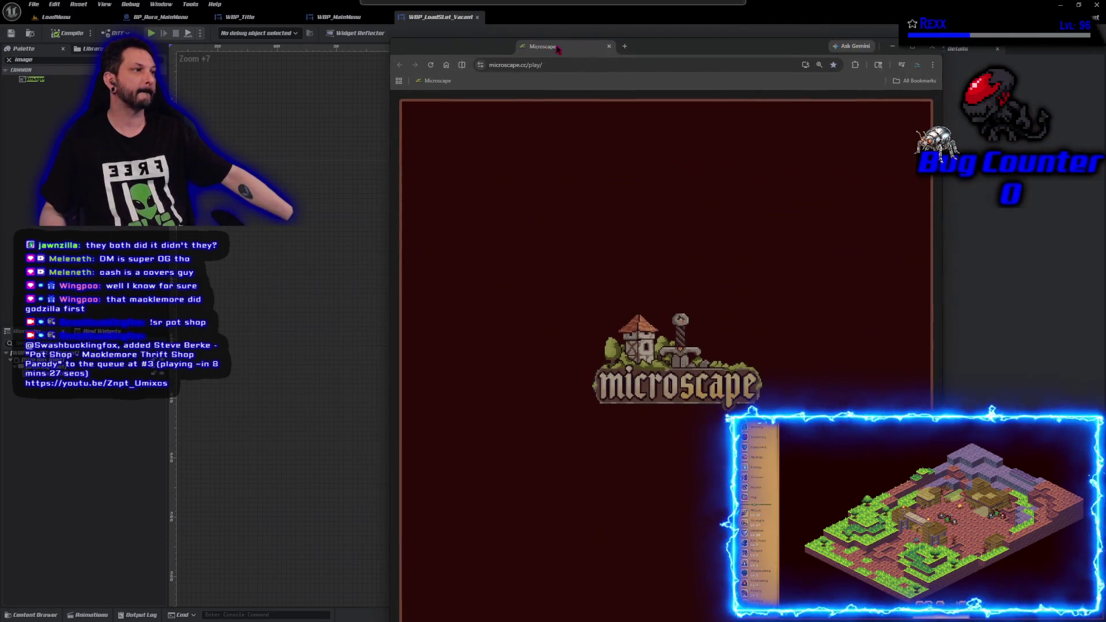
double_click(592, 51)
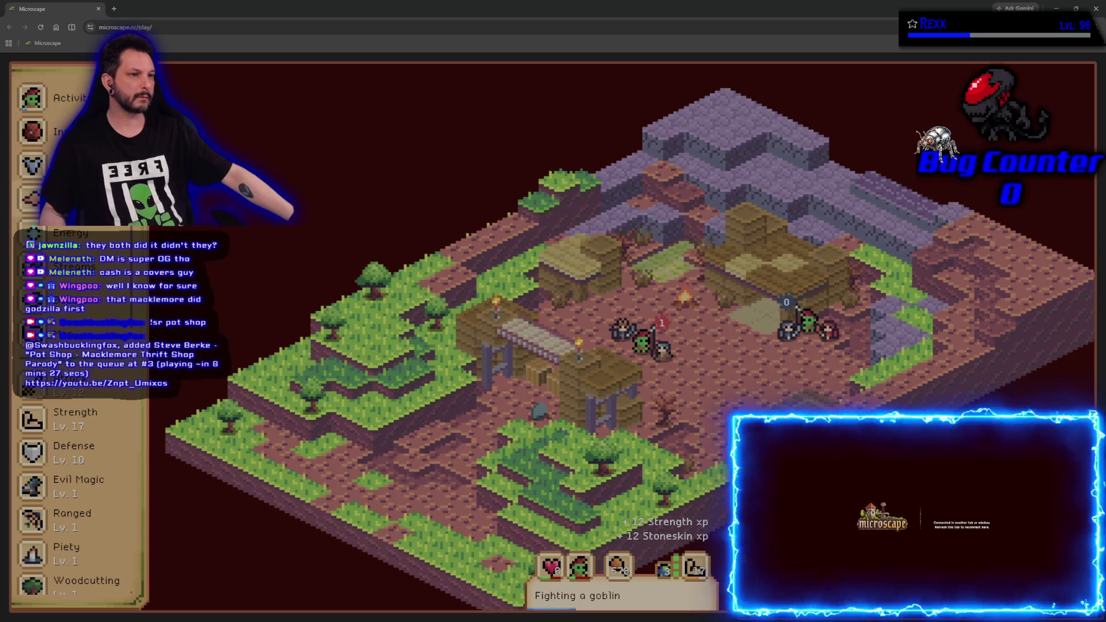
click(95, 266)
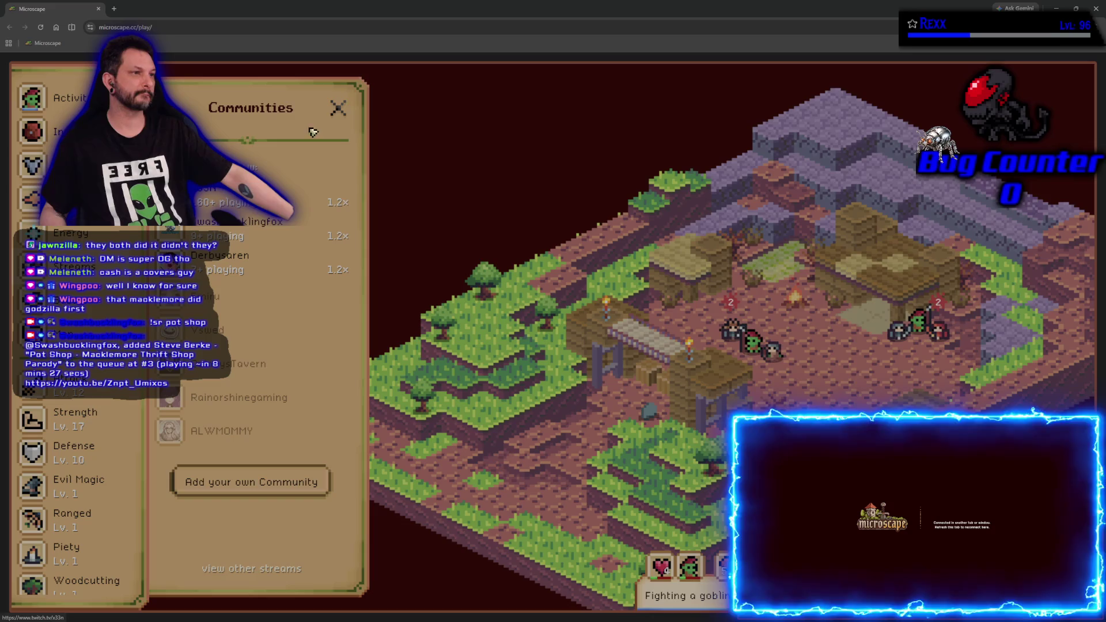
click(338, 109)
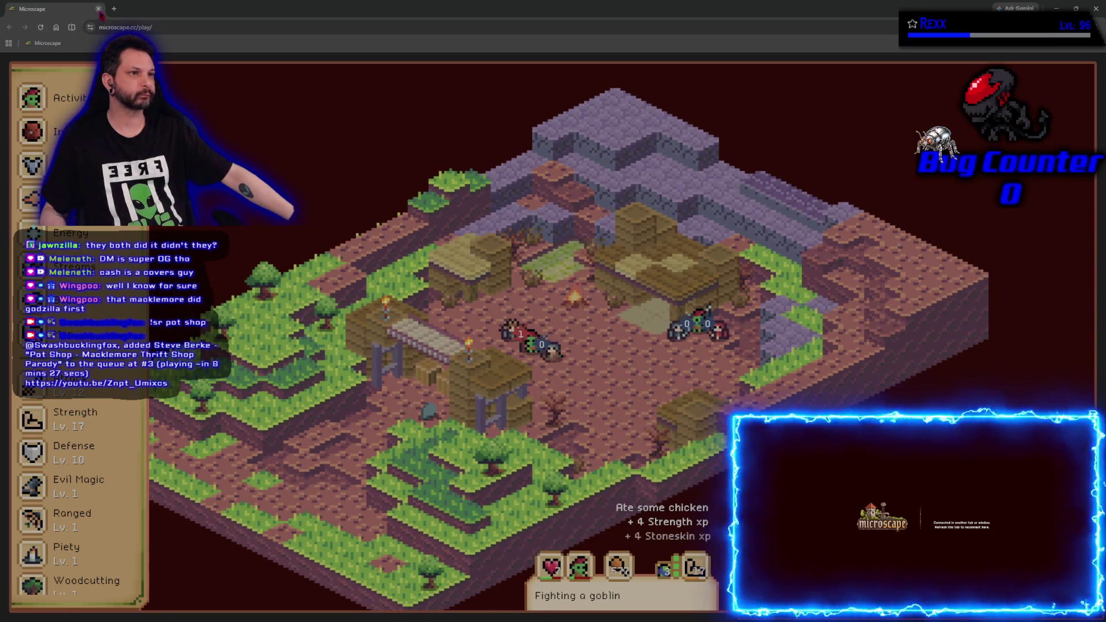
key(alt+Tab)
drag(323, 352, 365, 348)
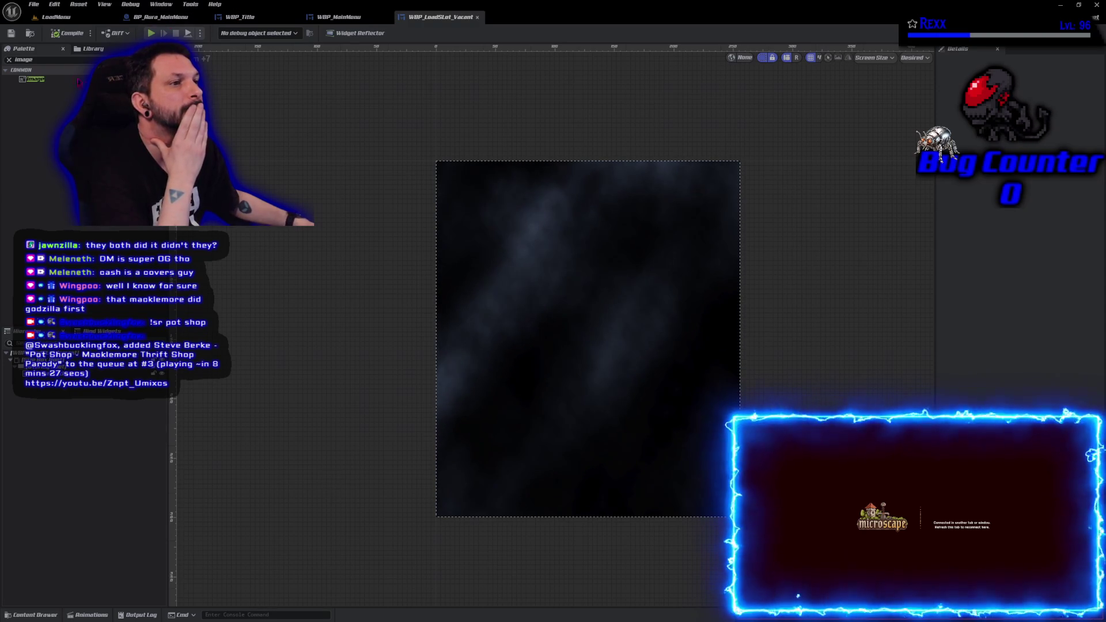
Add an Image widget named Image_Border, save, and anchor it to fill the whole slot
click(59, 80)
drag(59, 80, 449, 297)
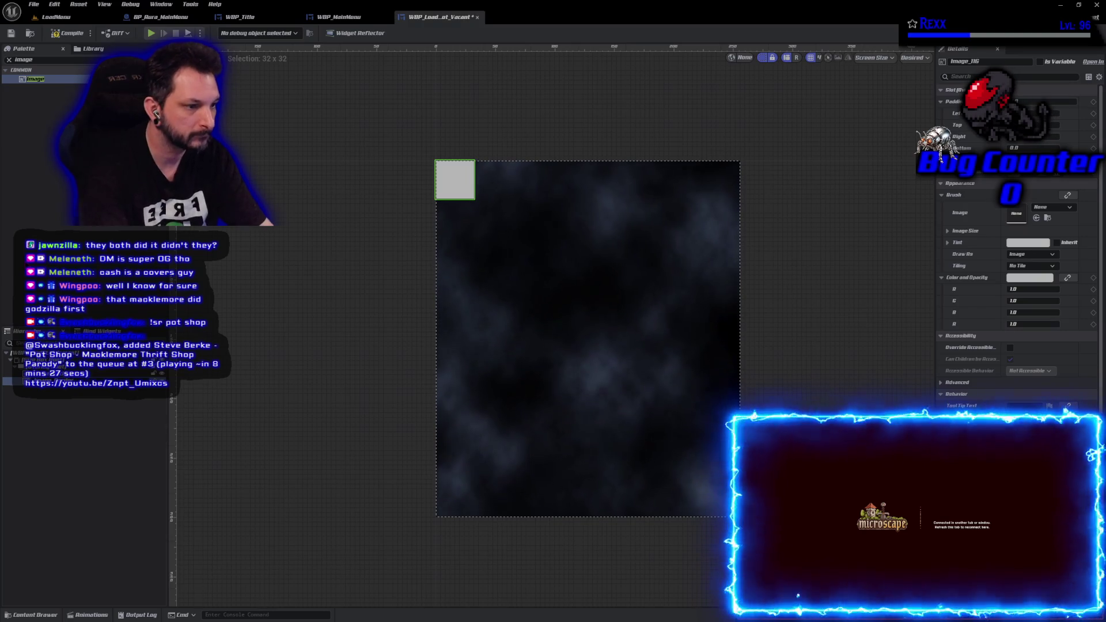
key(Return)
key(ctrl+s)
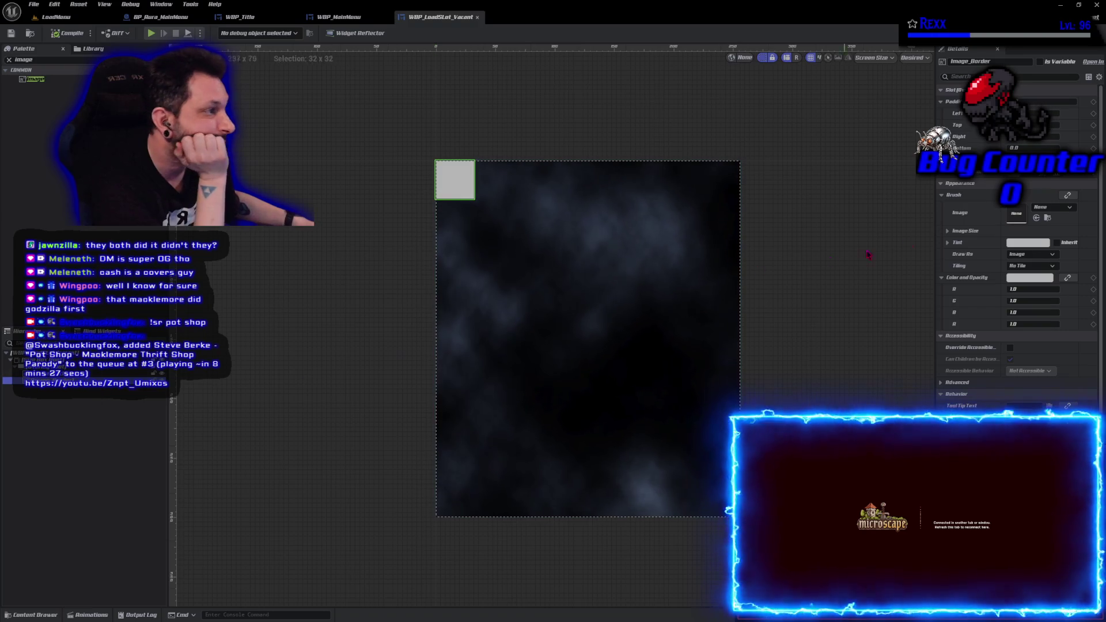
click(1058, 167)
click(1058, 179)
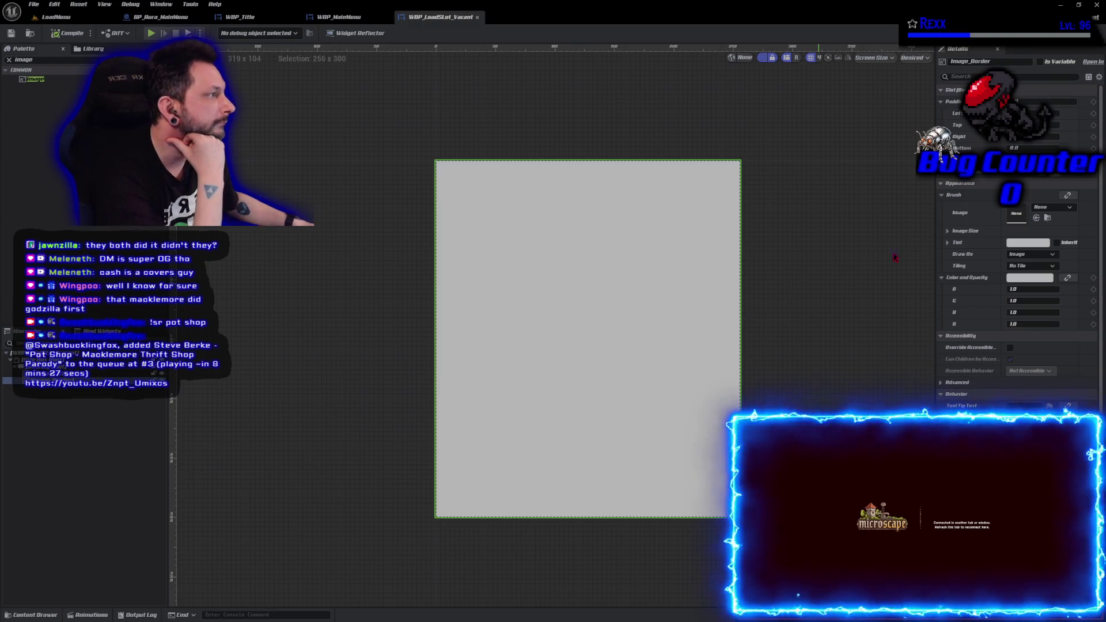
Set Image_Border's brush image to the Border_Large texture
click(1049, 207)
text(borf)
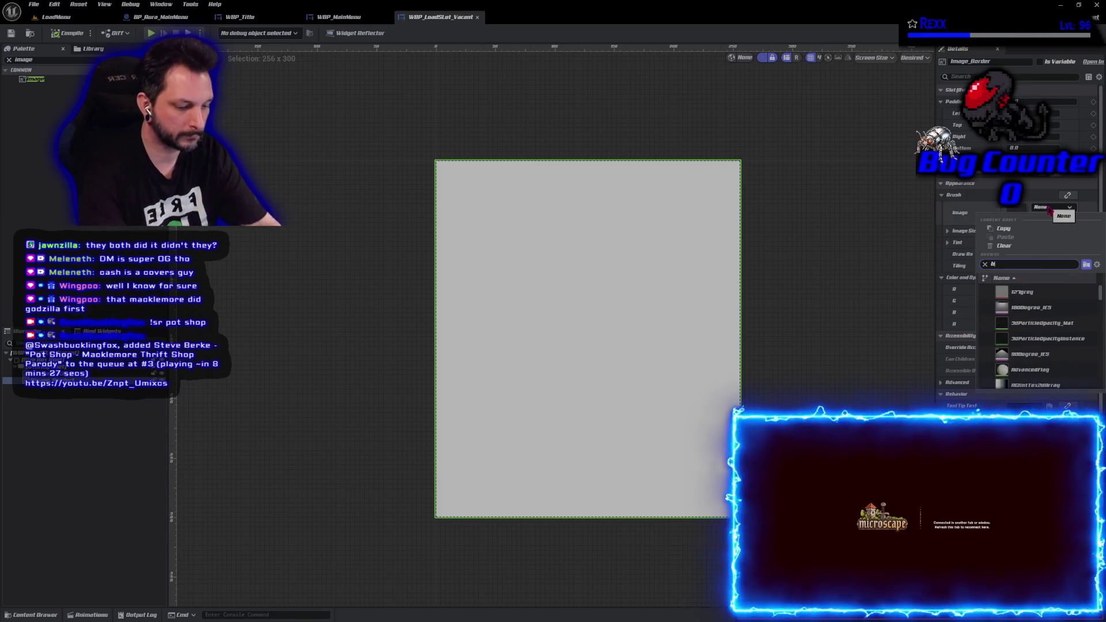
key(BackSpace)
text(der)
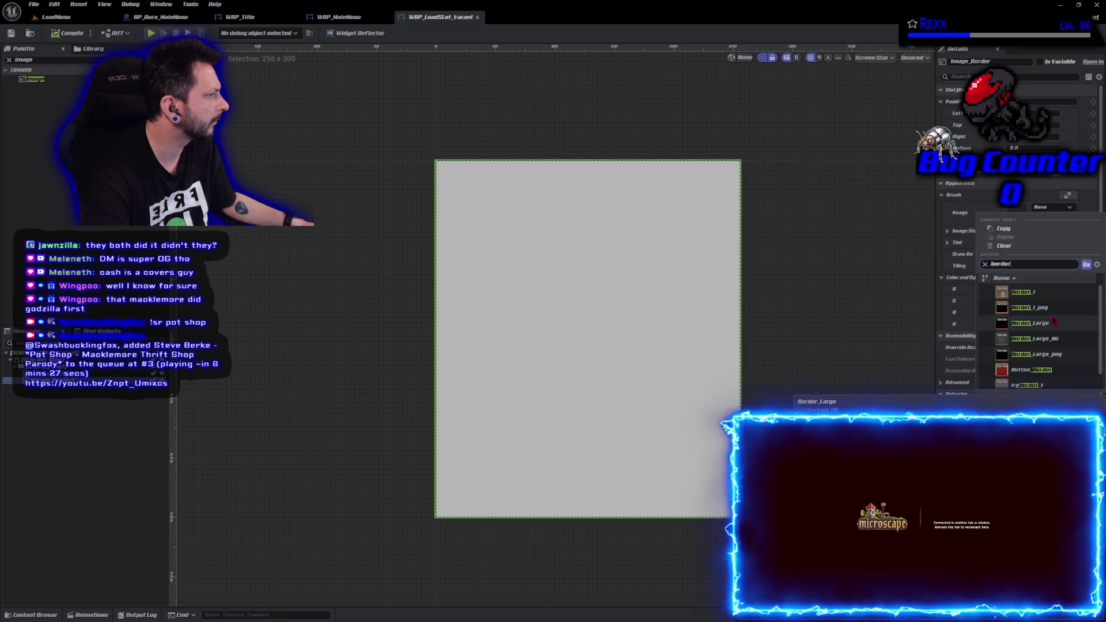
text(1)
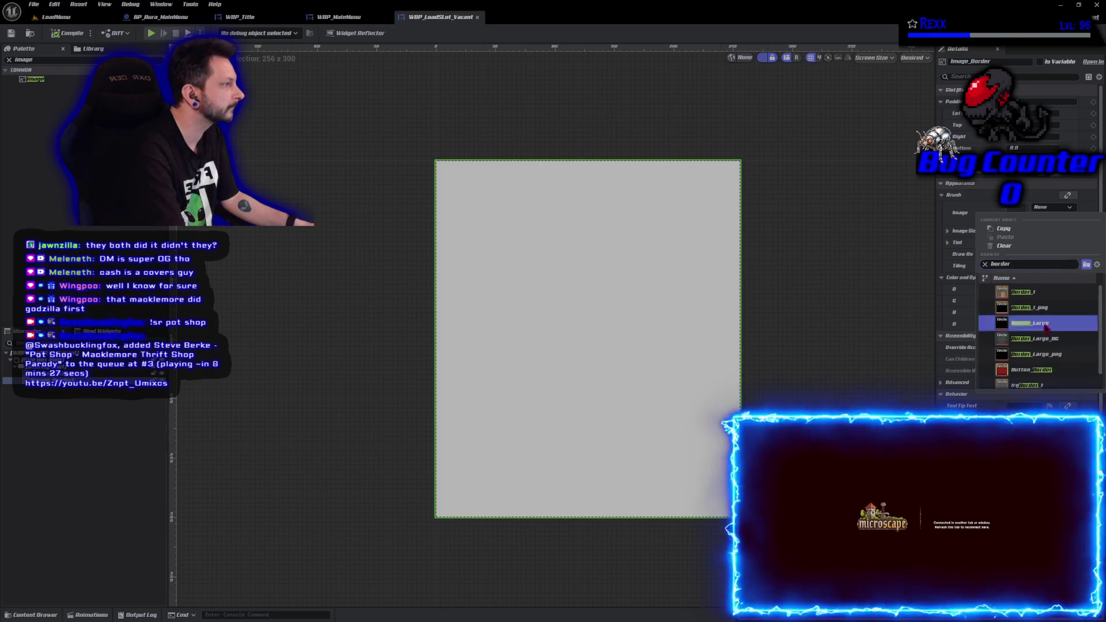
click(1026, 323)
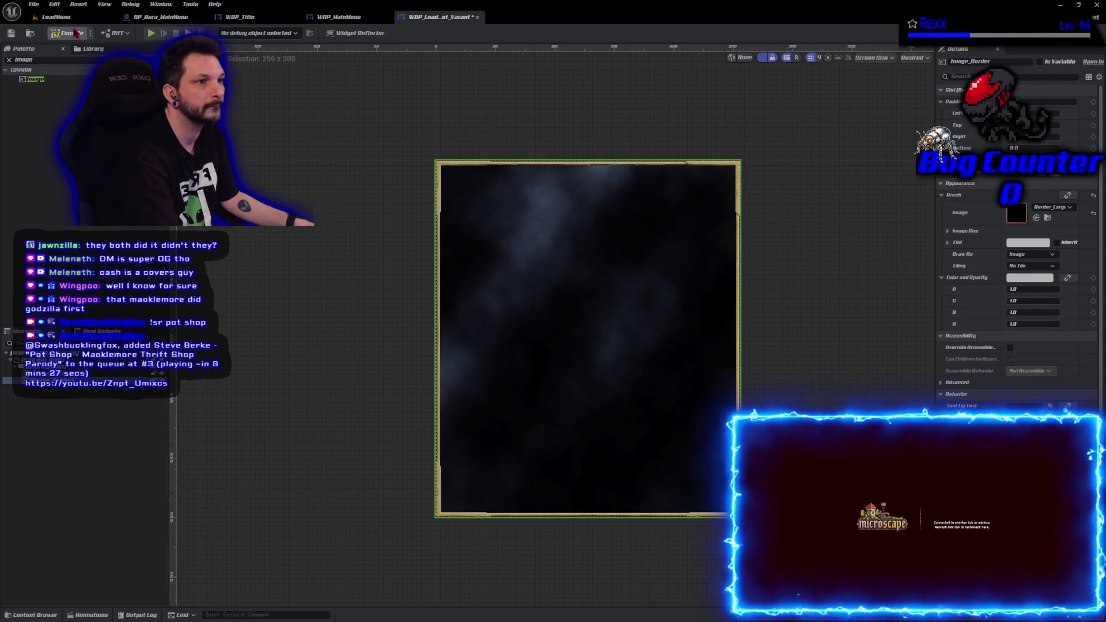
Make Image_Border draw as a Border with a 0.5 margin
click(44, 35)
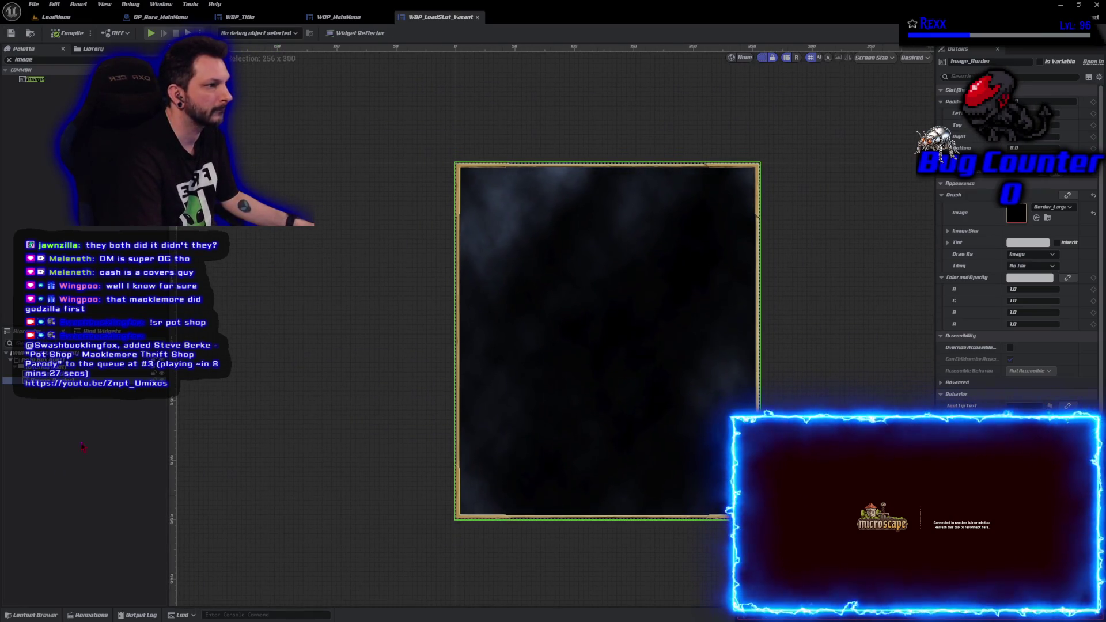
click(54, 511)
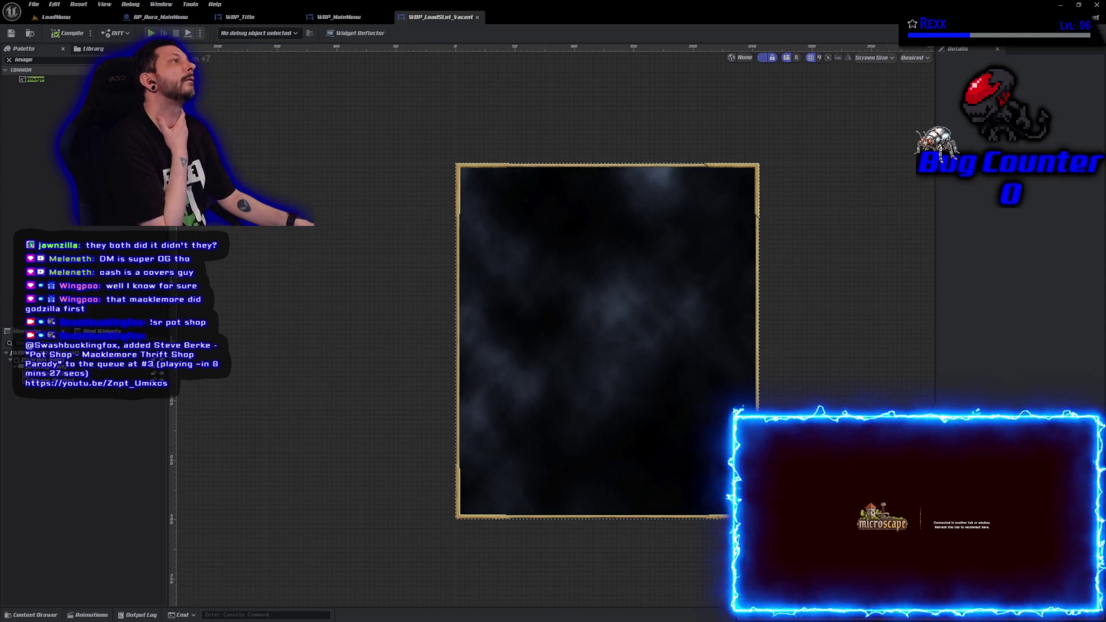
click(34, 380)
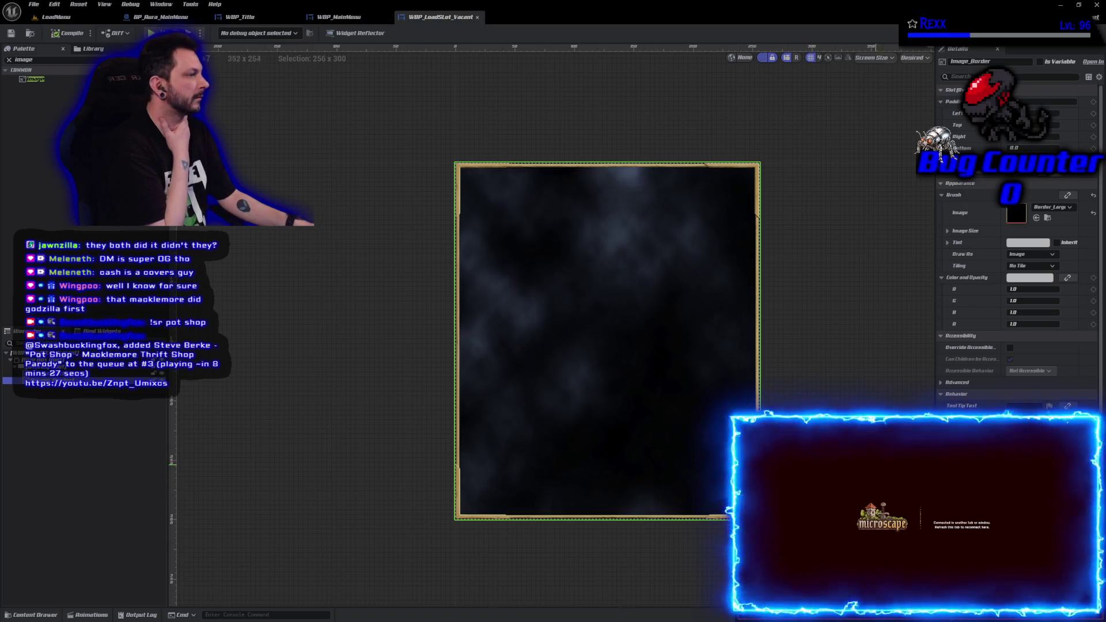
click(1031, 254)
click(1024, 277)
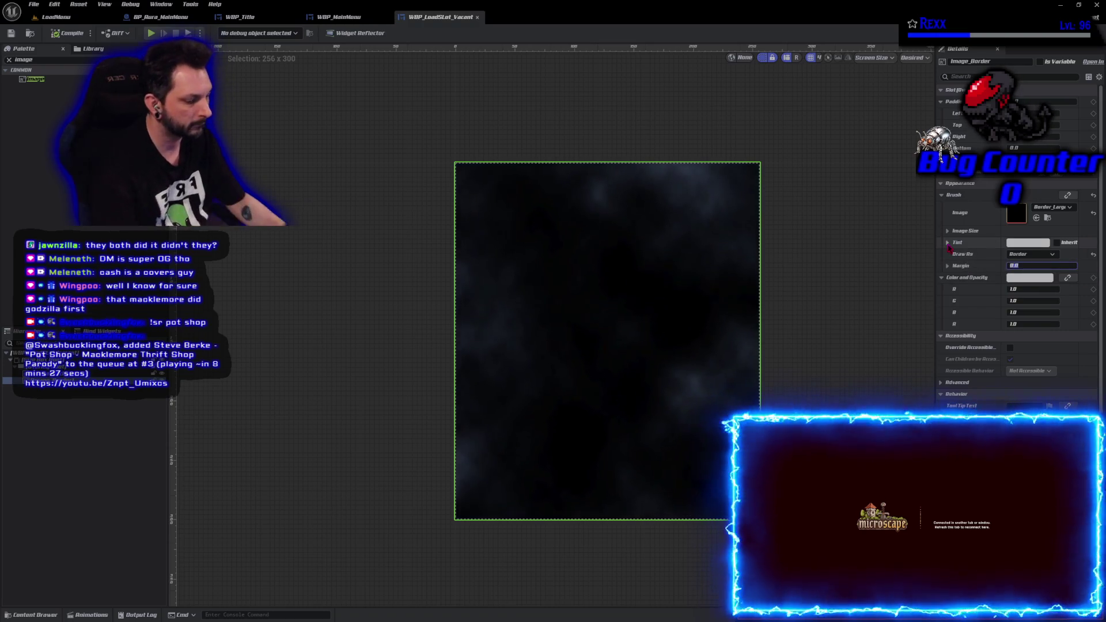
key(Return)
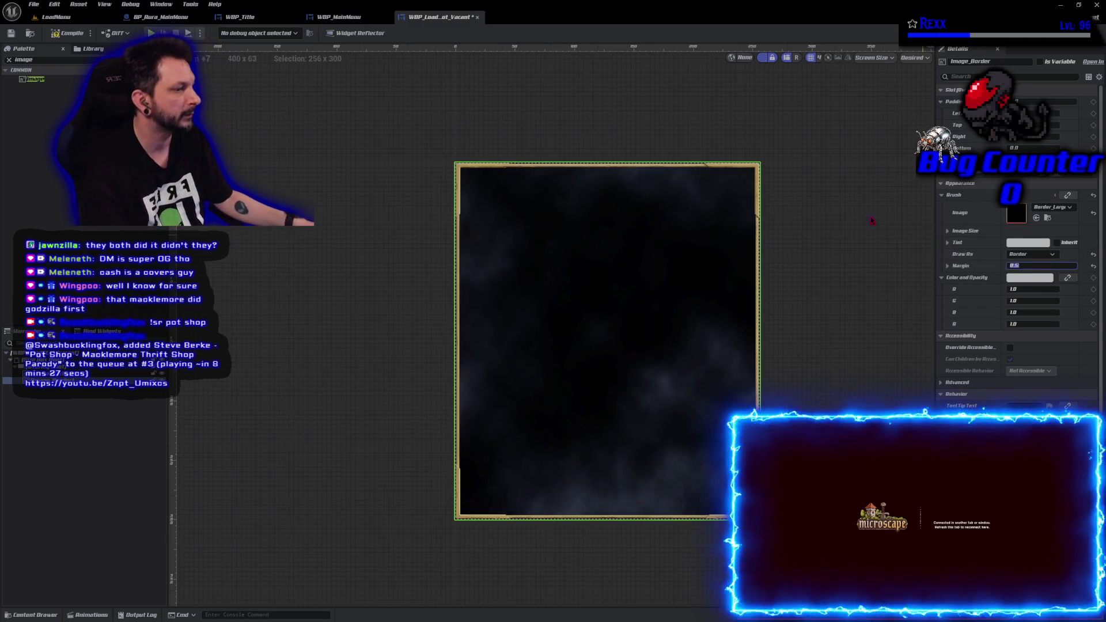
Save the widget blueprint and save all open assets
key(ctrl+s)
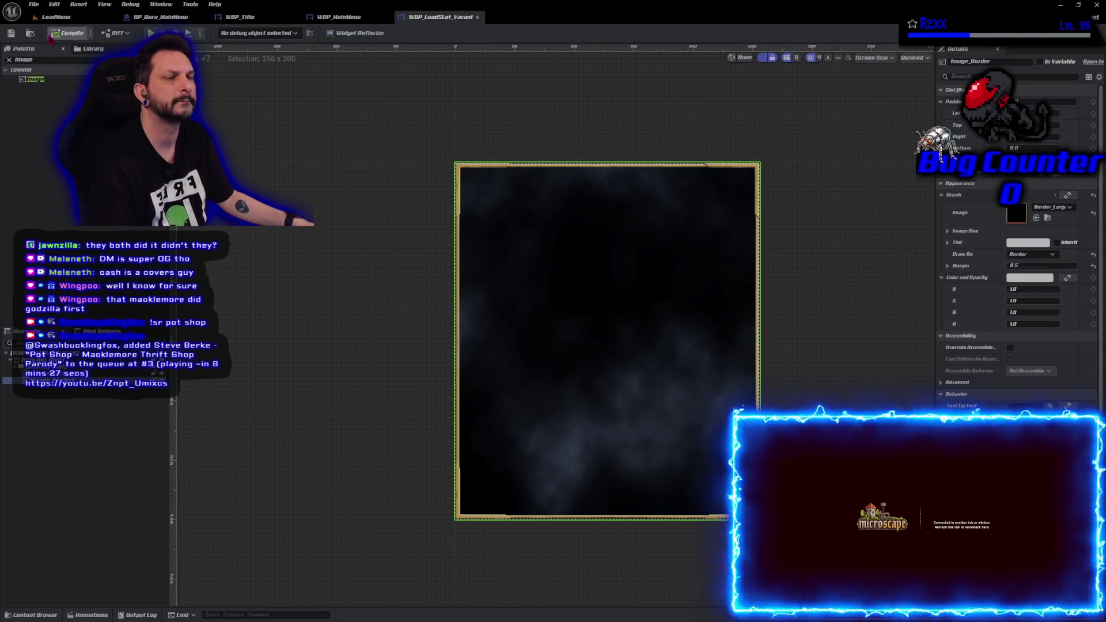
click(34, 4)
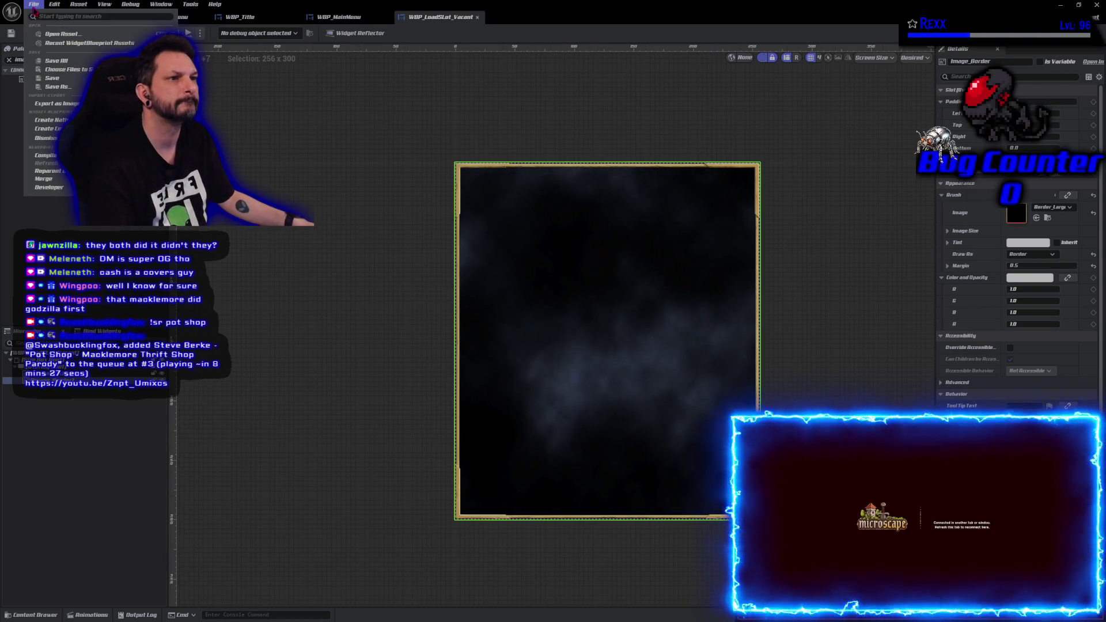
click(57, 64)
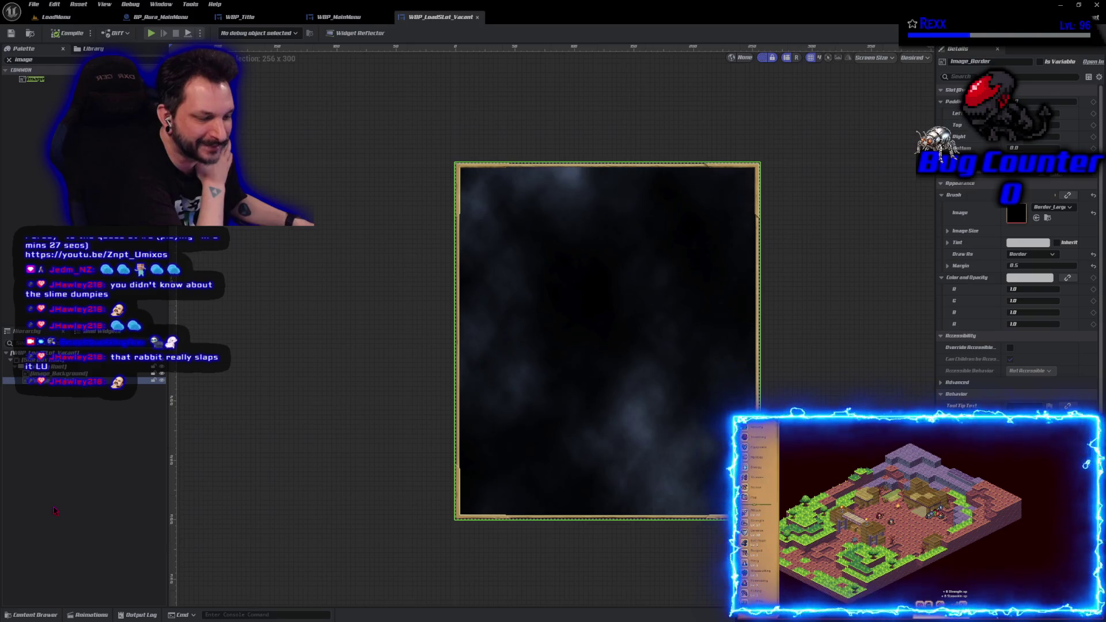
Give Image_Background a padding of 1.0 on every side and save the load-slot widget
click(338, 373)
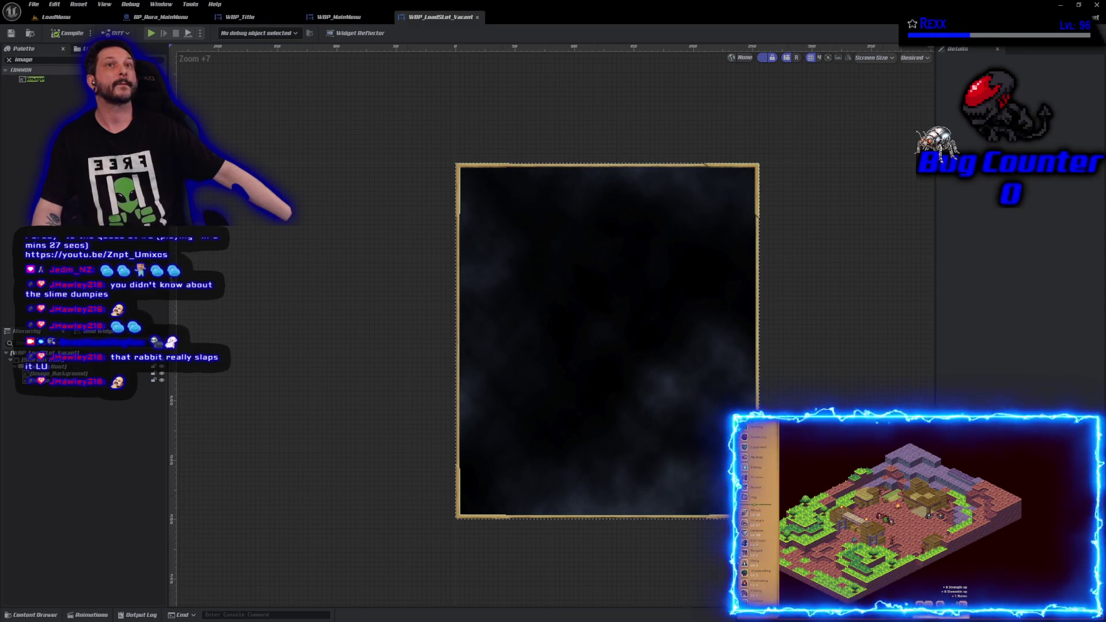
click(607, 346)
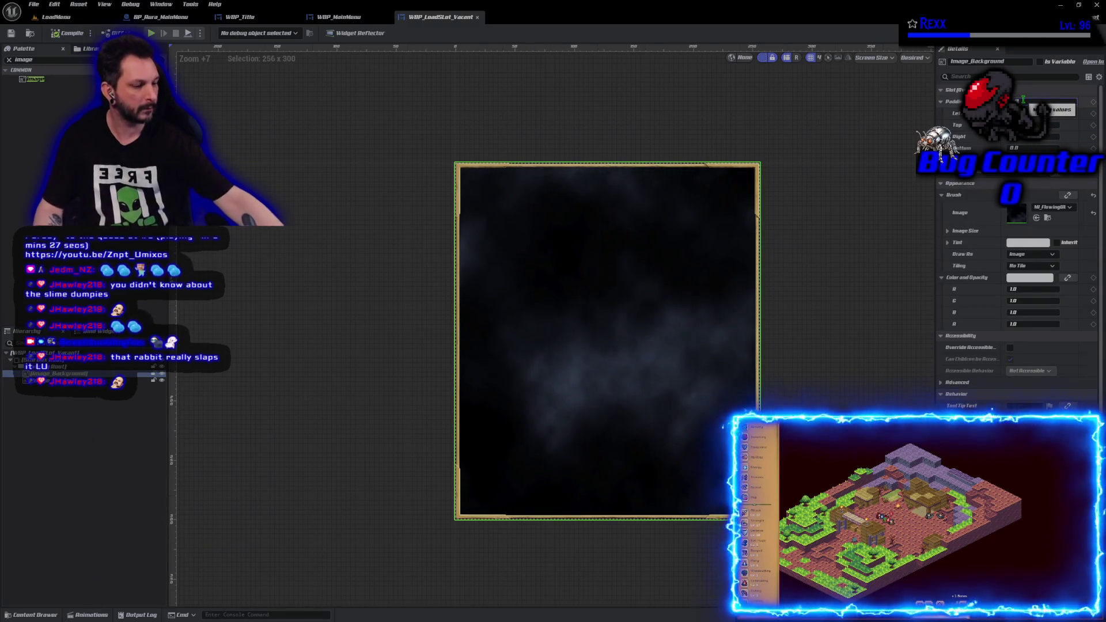
text(1)
key(Return)
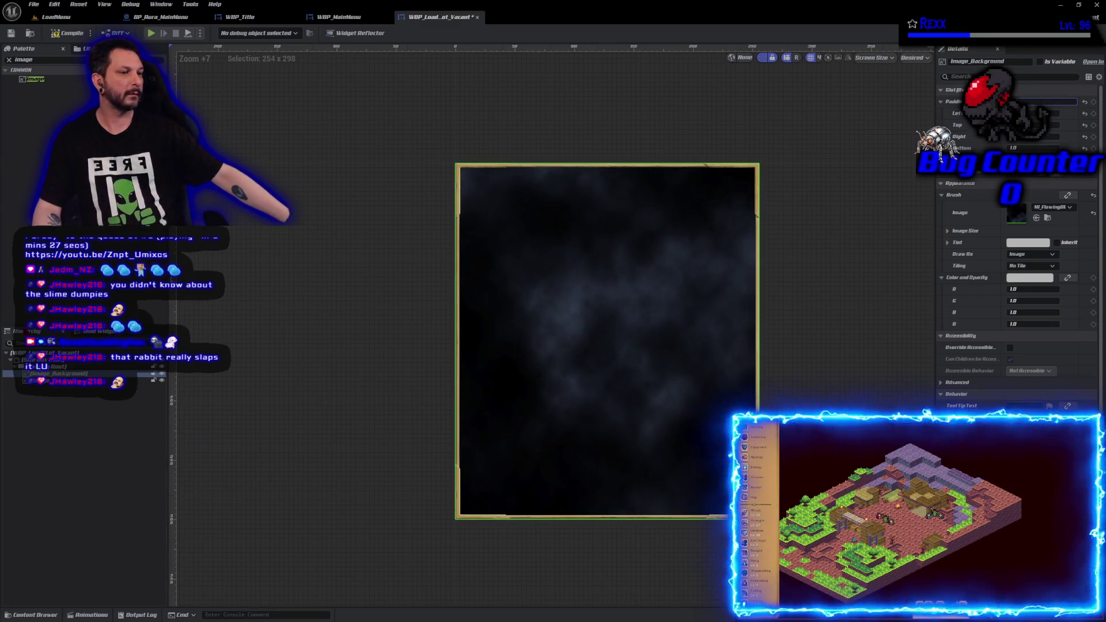
click(11, 33)
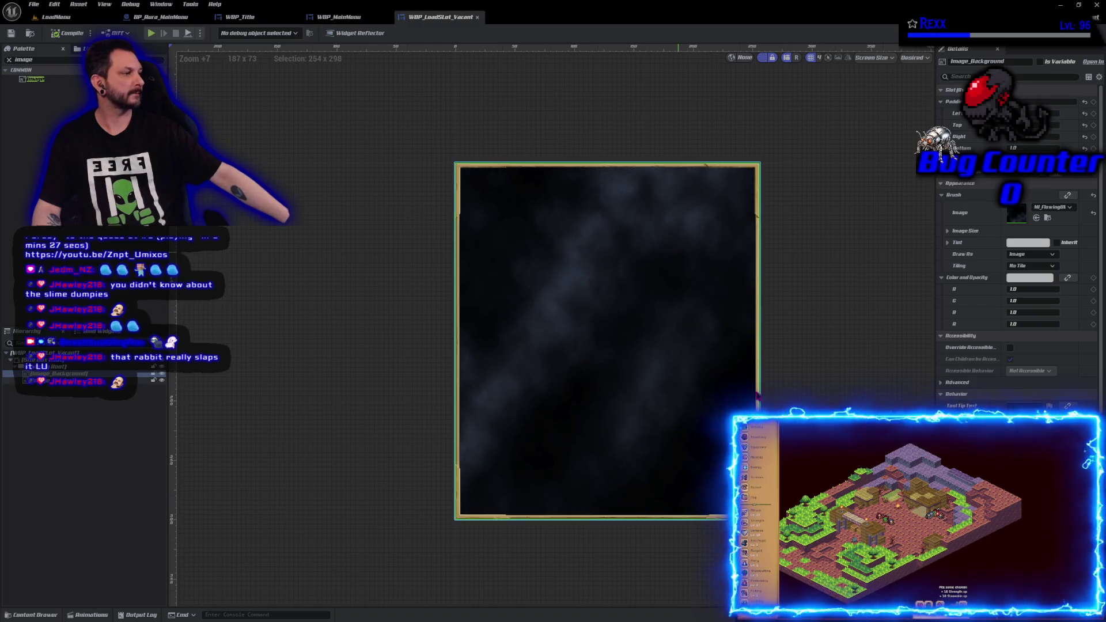
click(882, 383)
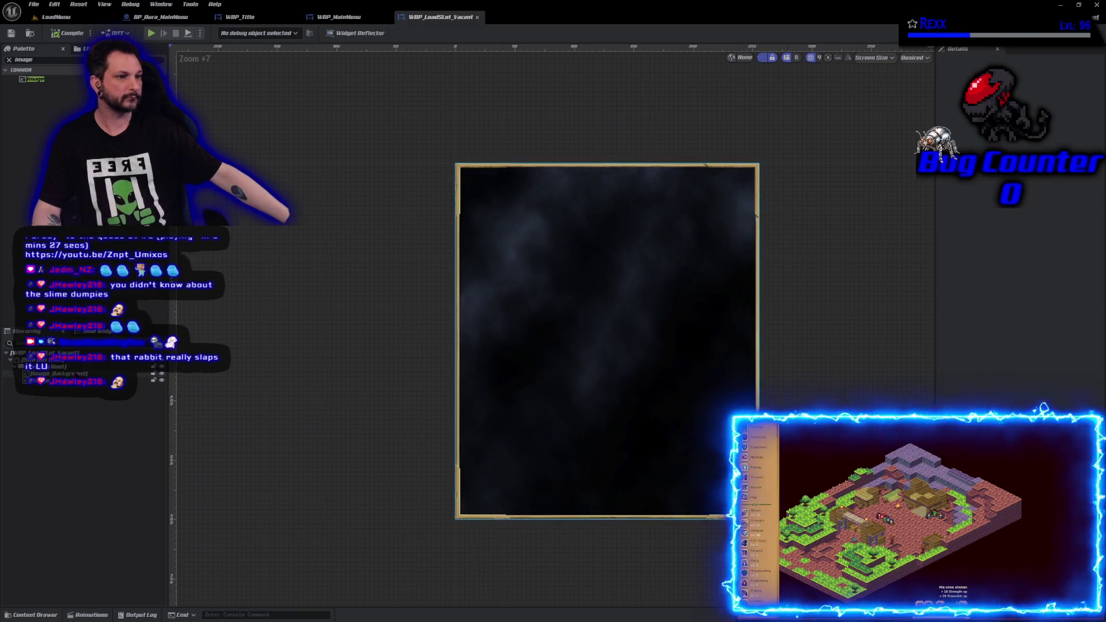
Set Image_Border's brush margin to 0.25, then reselect the cloud background image
click(86, 381)
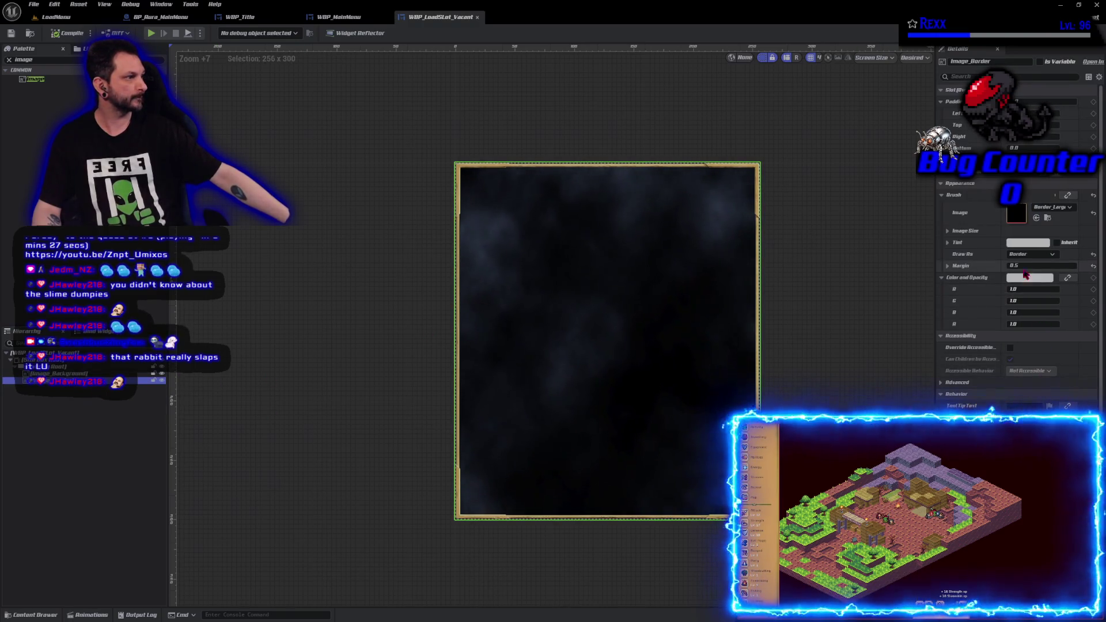
click(1017, 265)
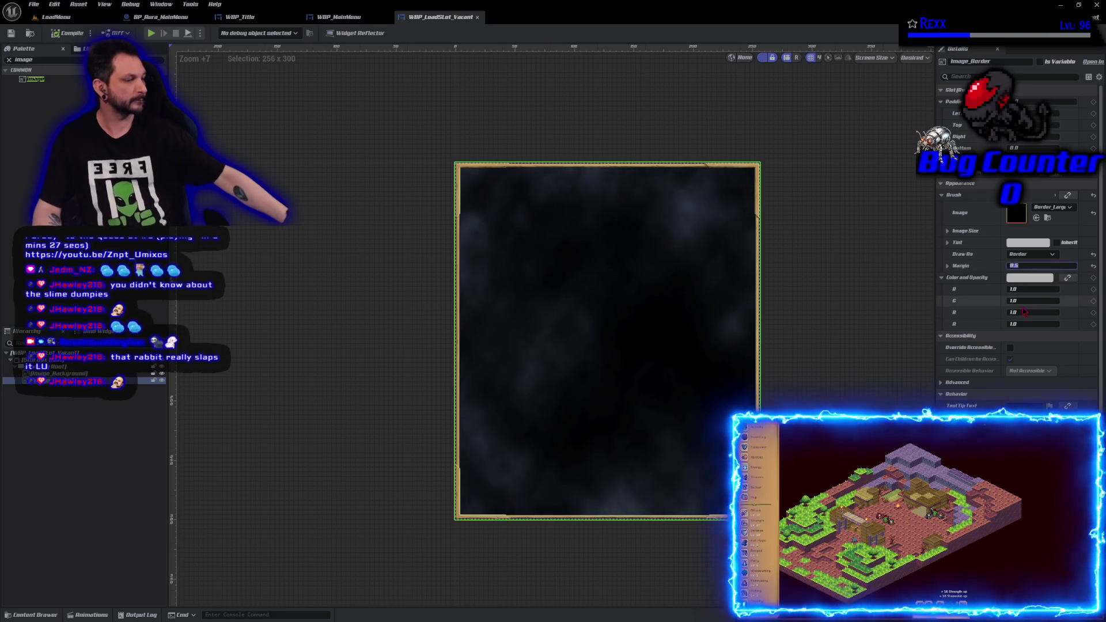
text(0.25)
key(Return)
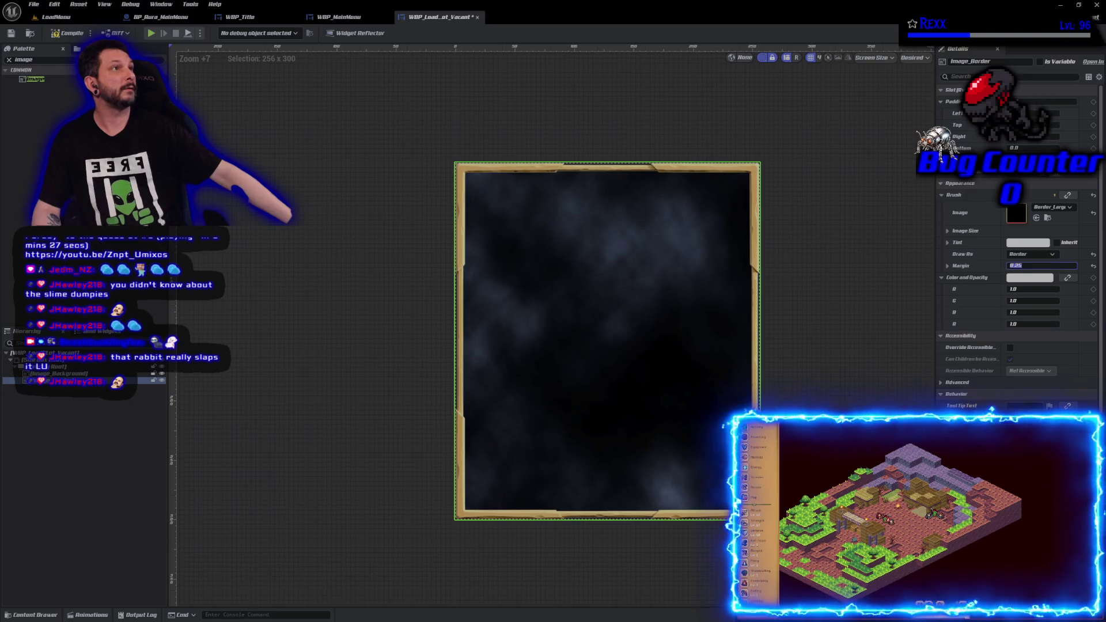
click(560, 341)
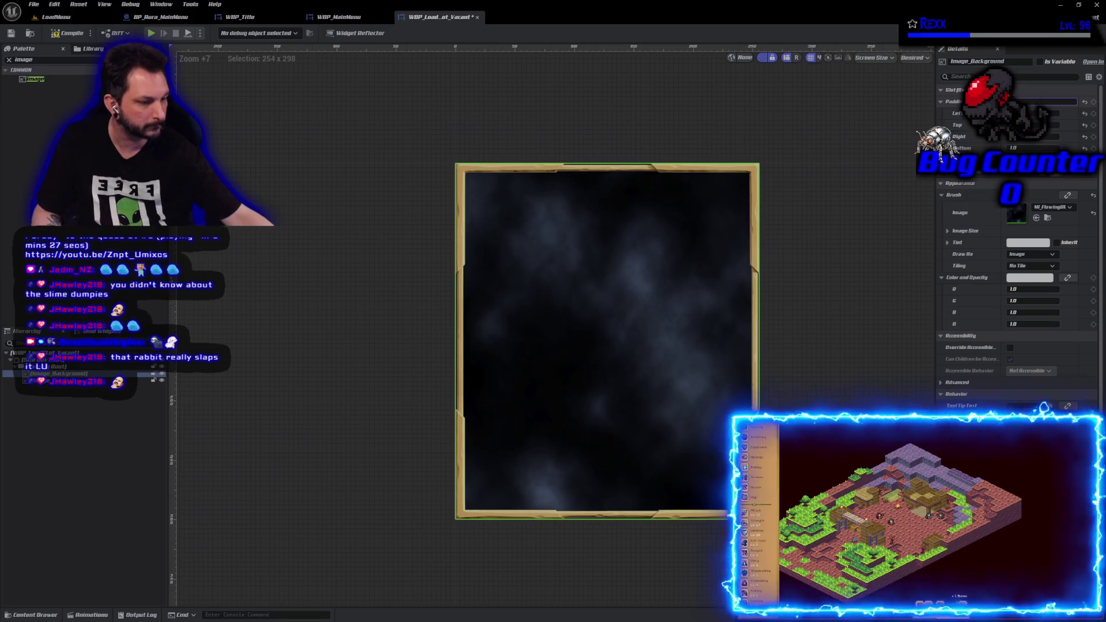
Increase Image_Background's padding to 2.0, then compile and save
text(2)
key(Return)
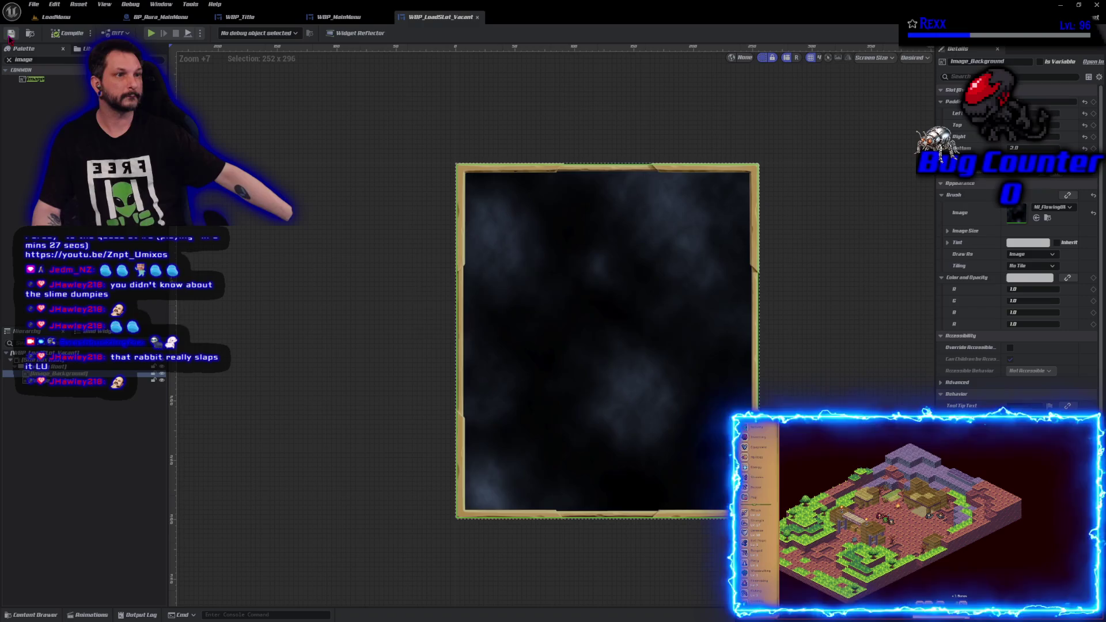
key(ctrl+s)
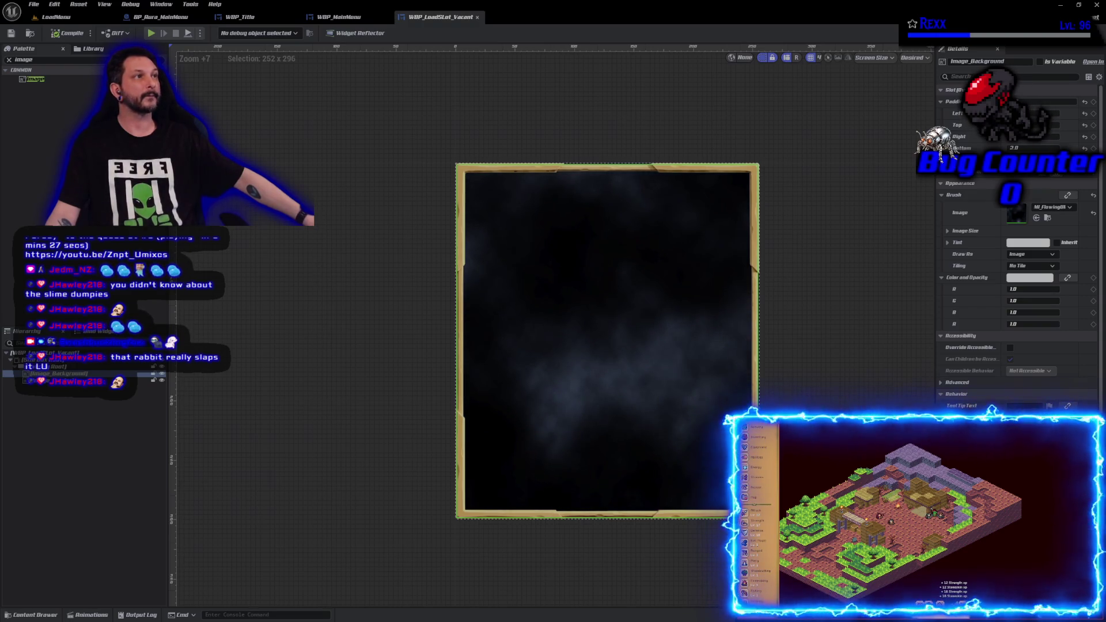
Duplicate WBP_LoadSlot_Vacant in the Content Drawer as WBP_LoadSlot_Taken
key(ctrl+space)
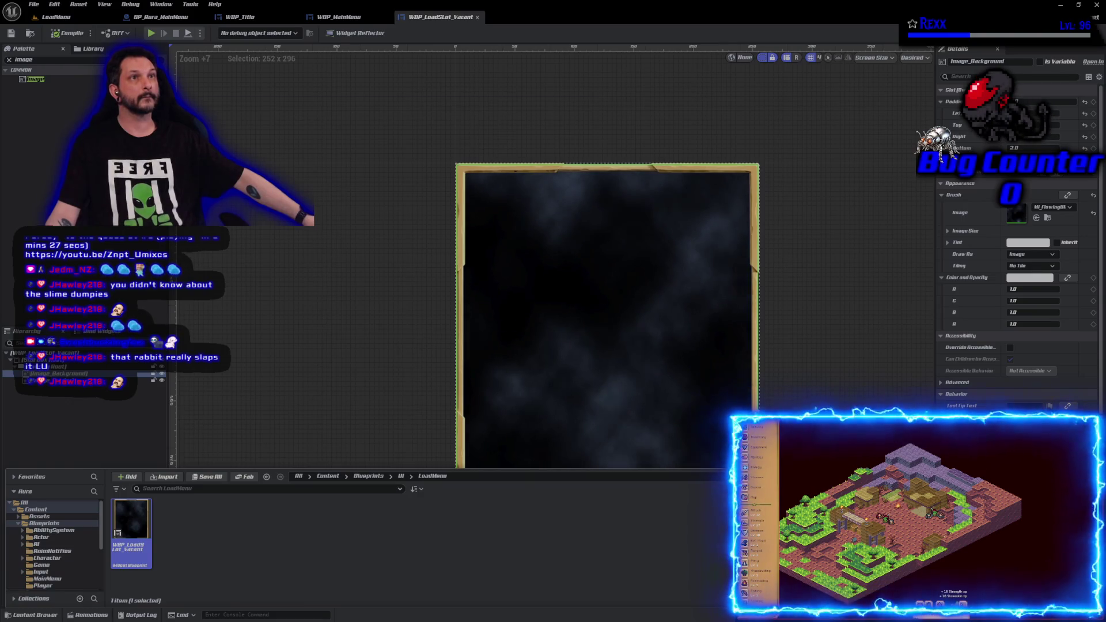
click(198, 582)
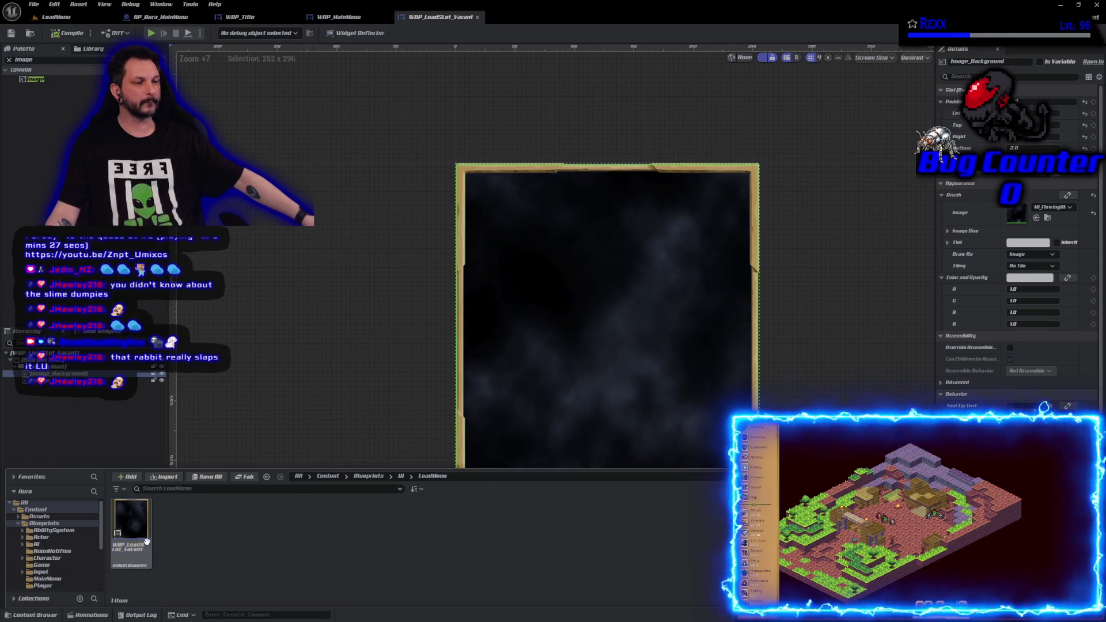
key(ctrl+d)
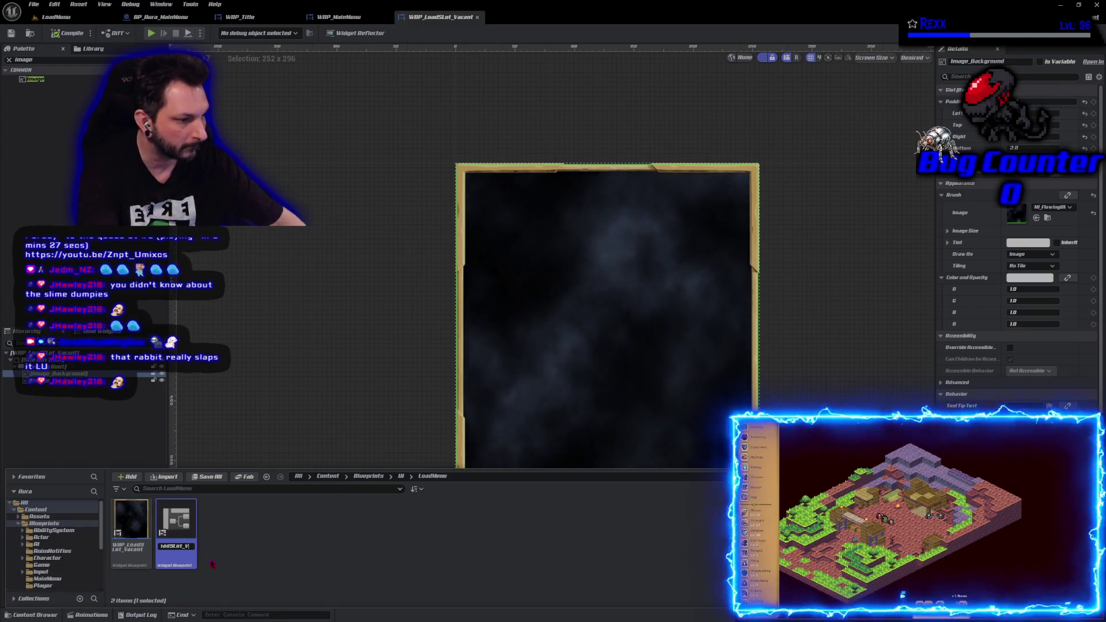
key(Return)
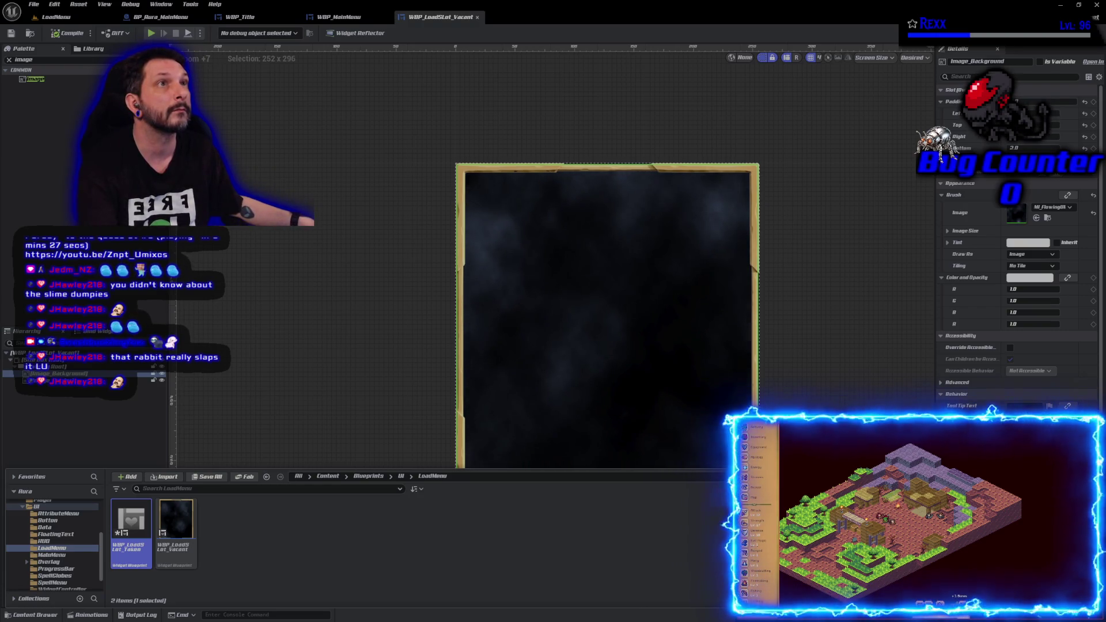
Duplicate WBP_LoadSlot_Taken as WBP_LoadSlot_EnterName
click(255, 544)
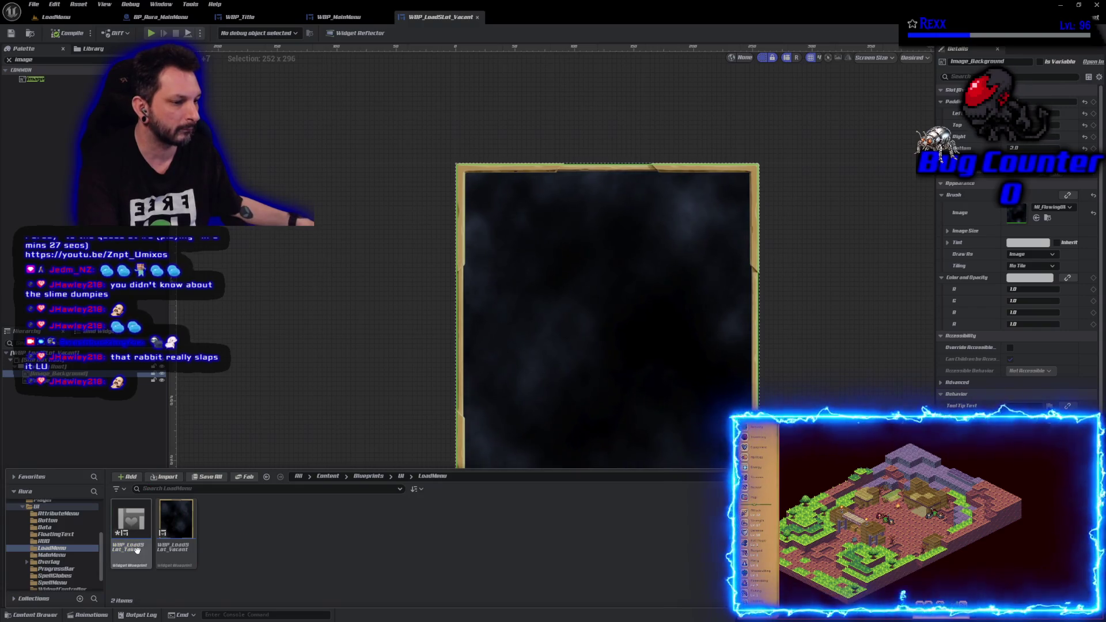
key(ctrl+d)
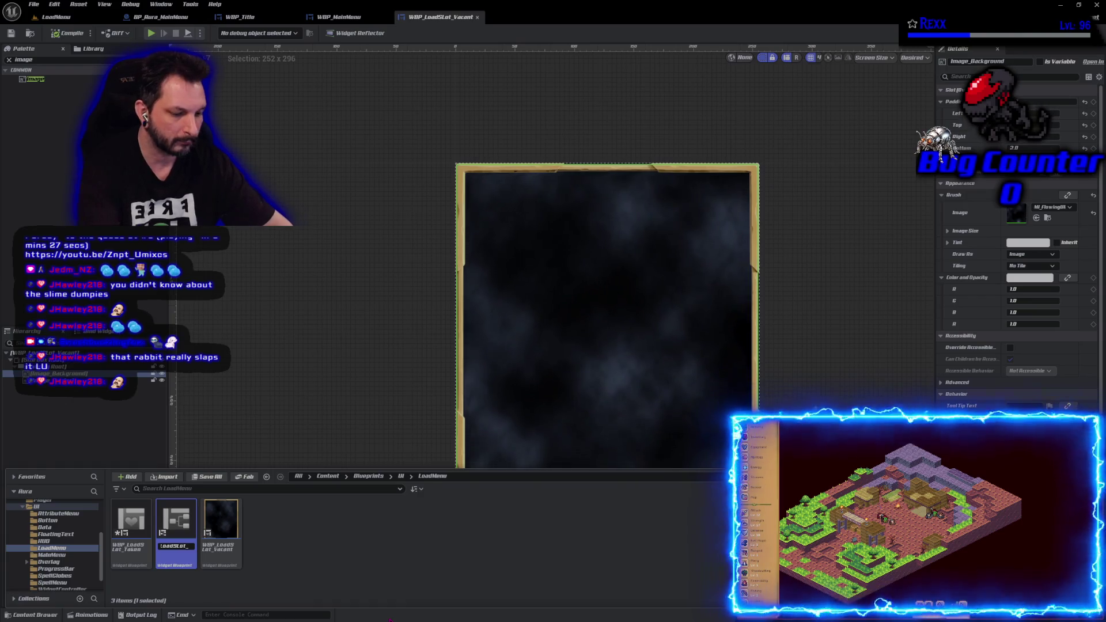
text(En)
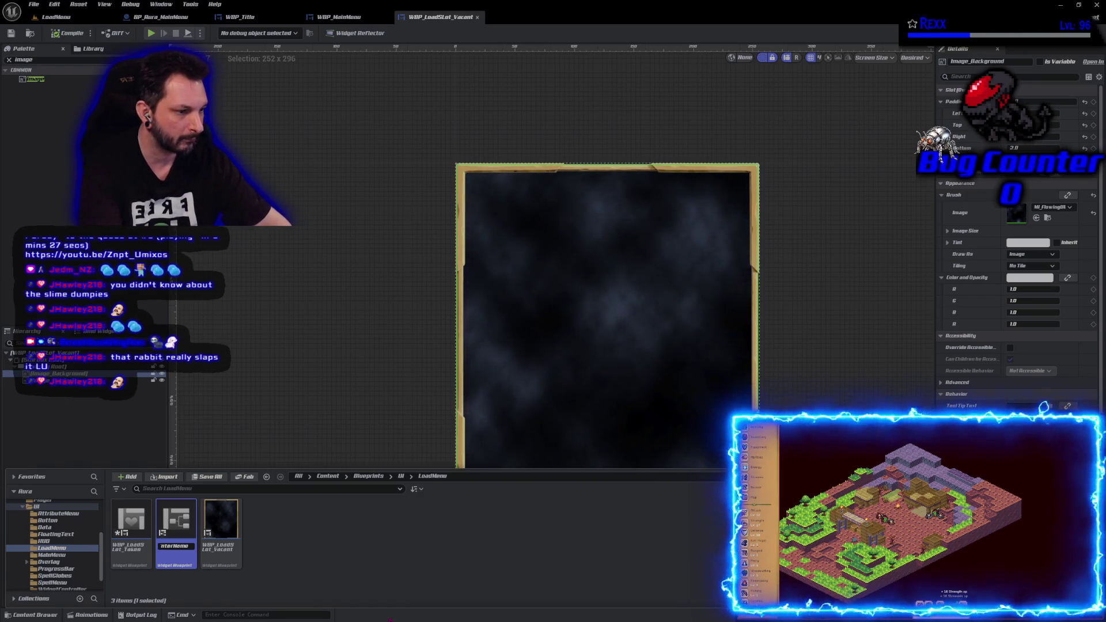
key(Return)
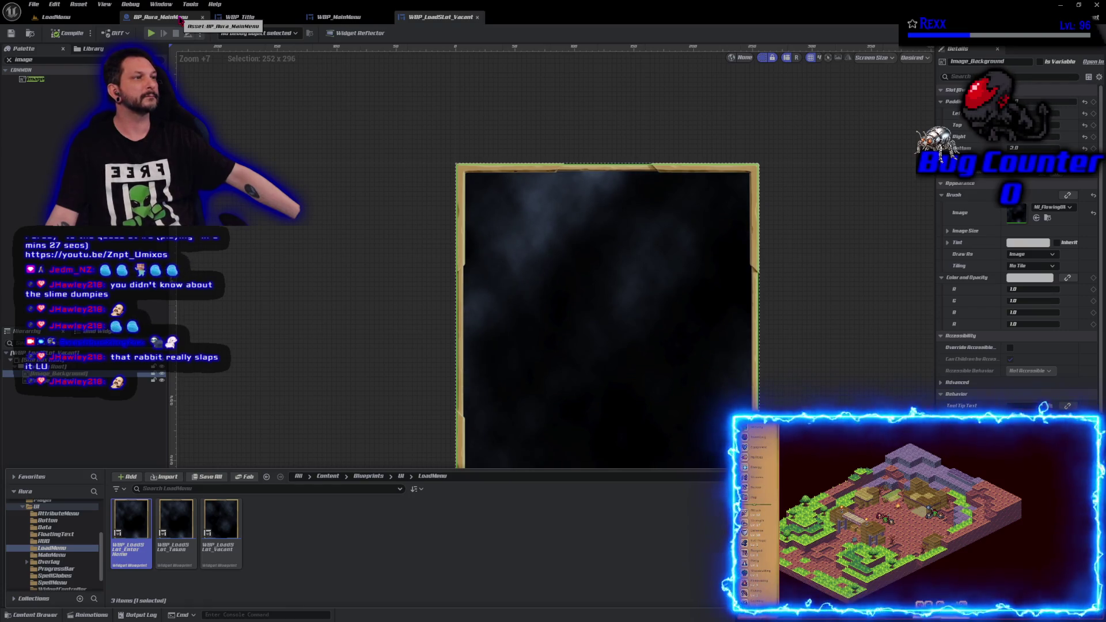
Close the BP_Aura_MainMenu, WBP_Title and WBP_MainMenu editor tabs
middle_click(180, 19)
middle_click(181, 20)
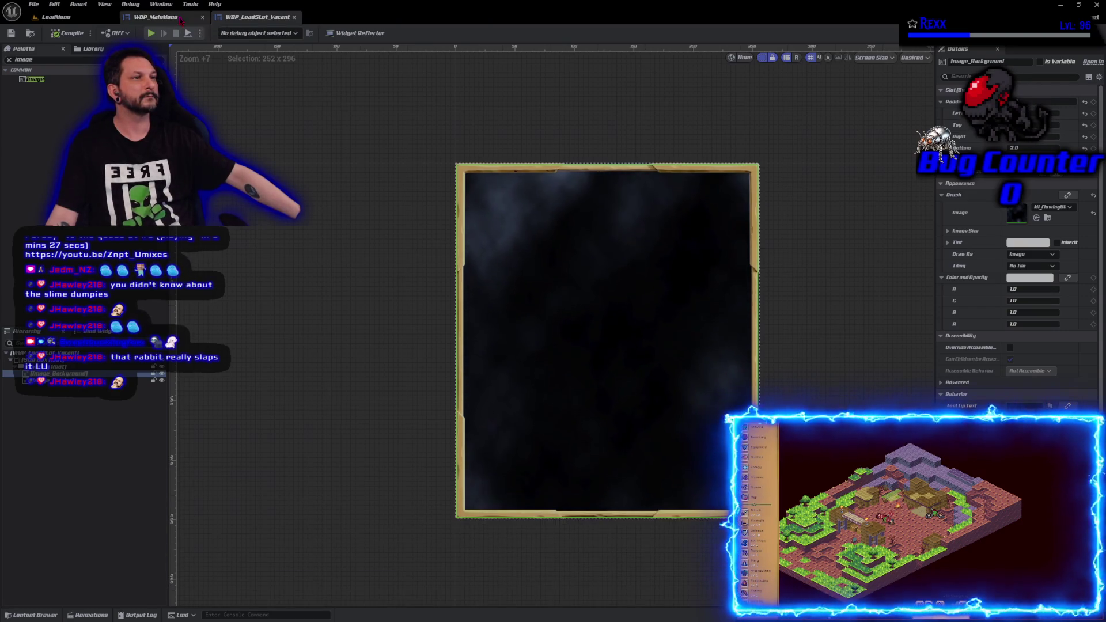
middle_click(180, 19)
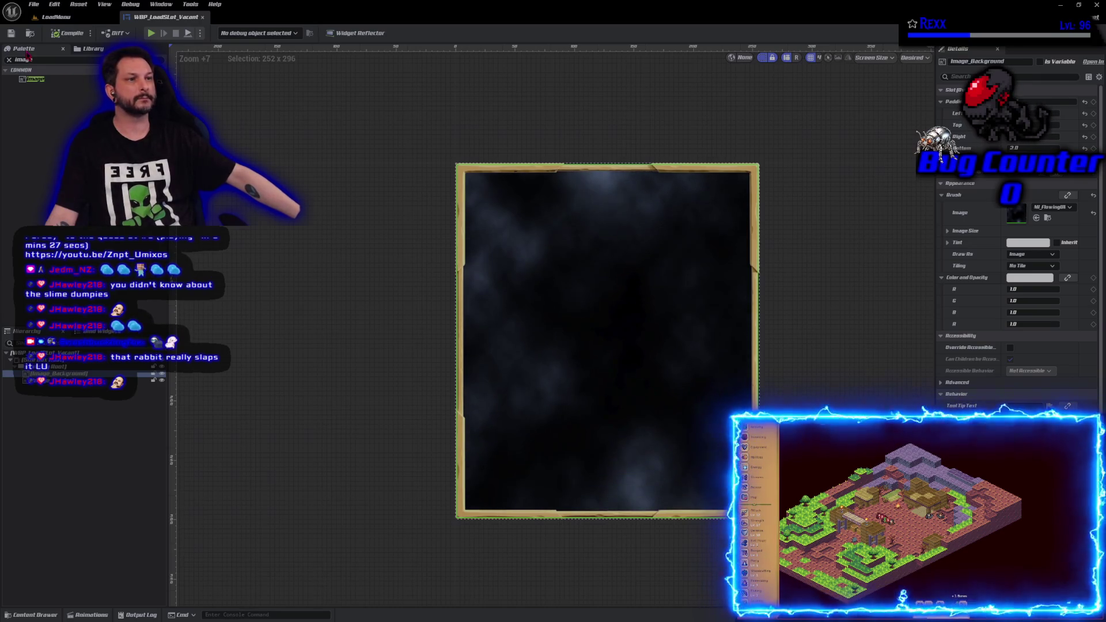
Add a Vertical Box from the Palette into the widget hierarchy
click(9, 59)
text(vert)
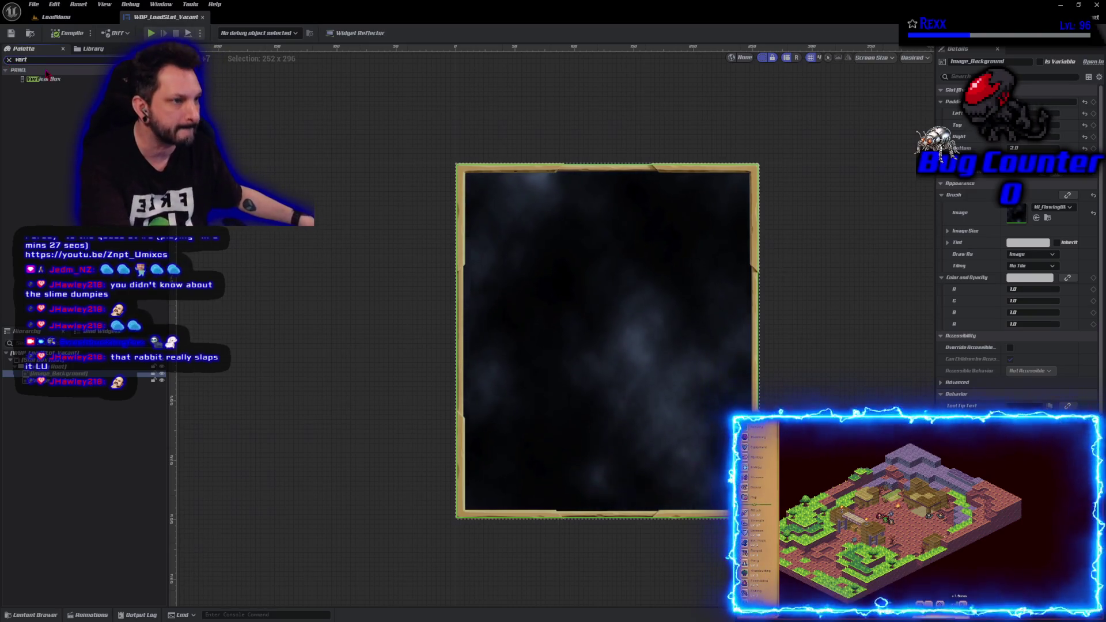
click(49, 83)
drag(49, 83, 67, 399)
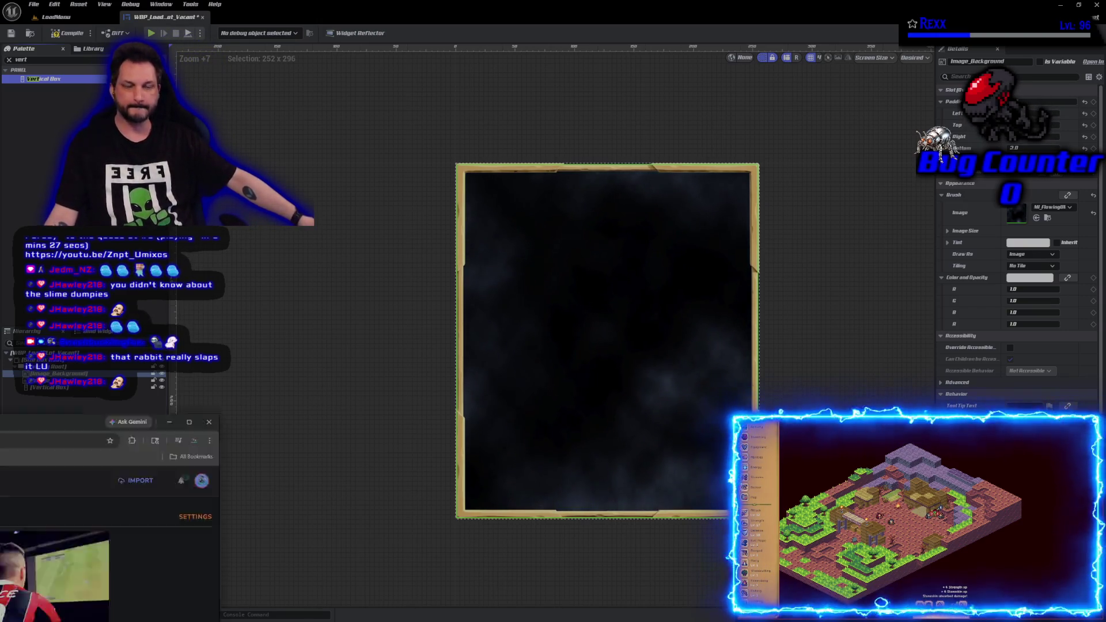
key(alt+Tab)
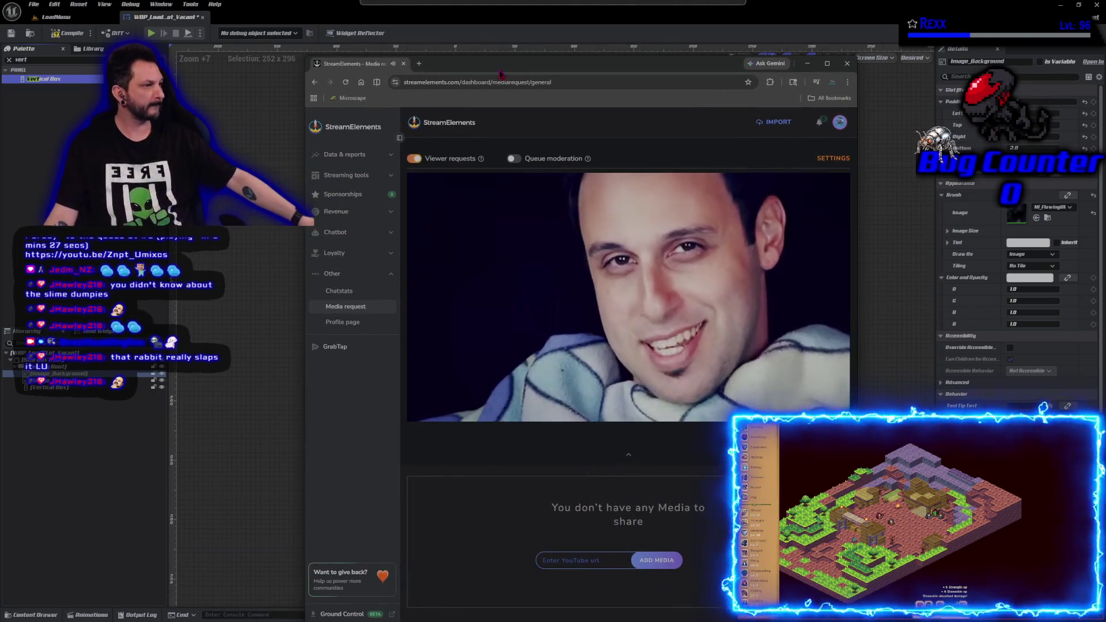
key(alt+Tab)
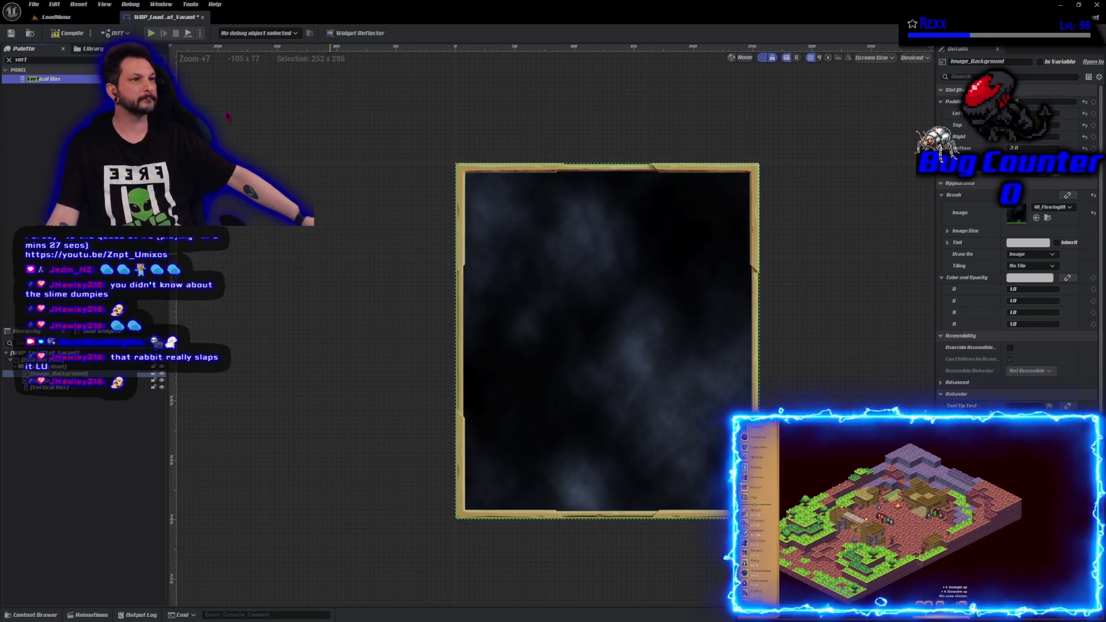
Glance at the LoadMenu level, then compile and save WBP_LoadSlot_Vacant and deselect
click(81, 19)
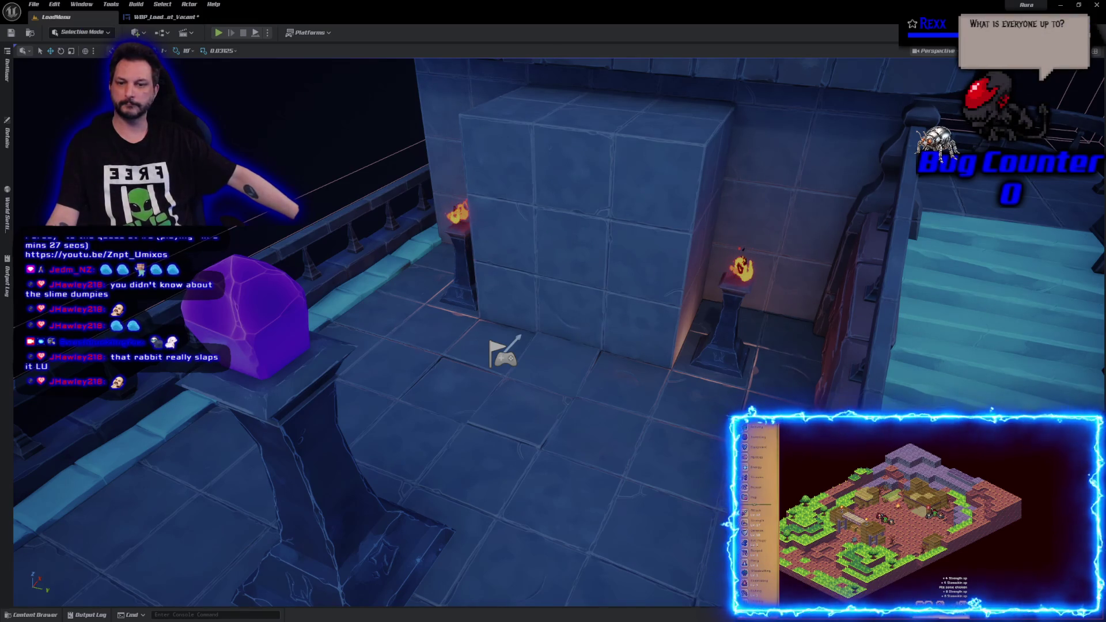
click(174, 16)
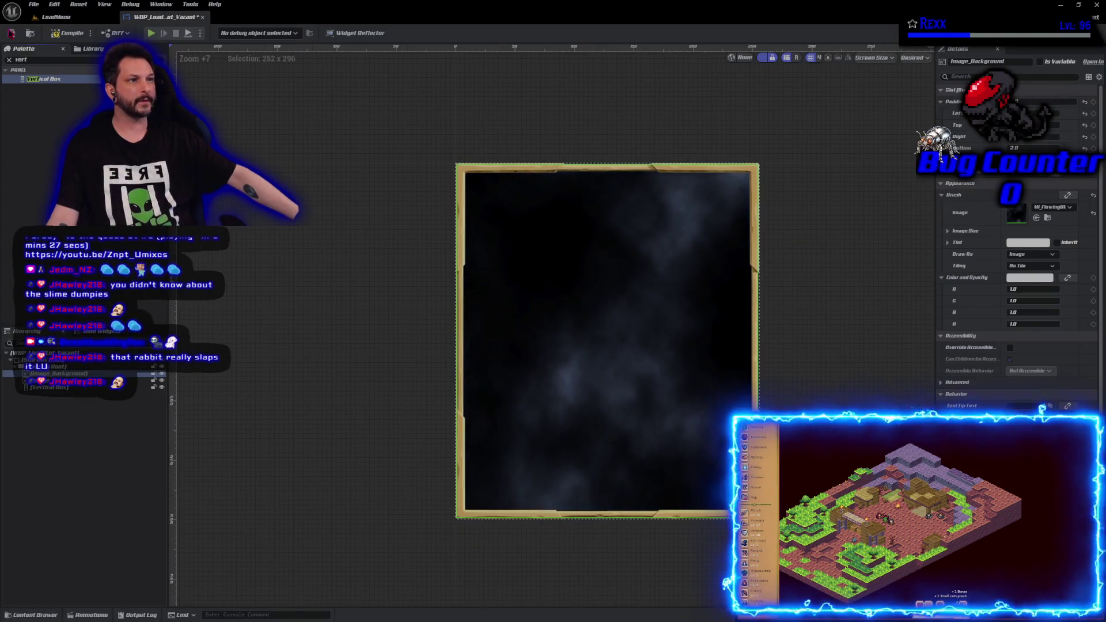
click(74, 37)
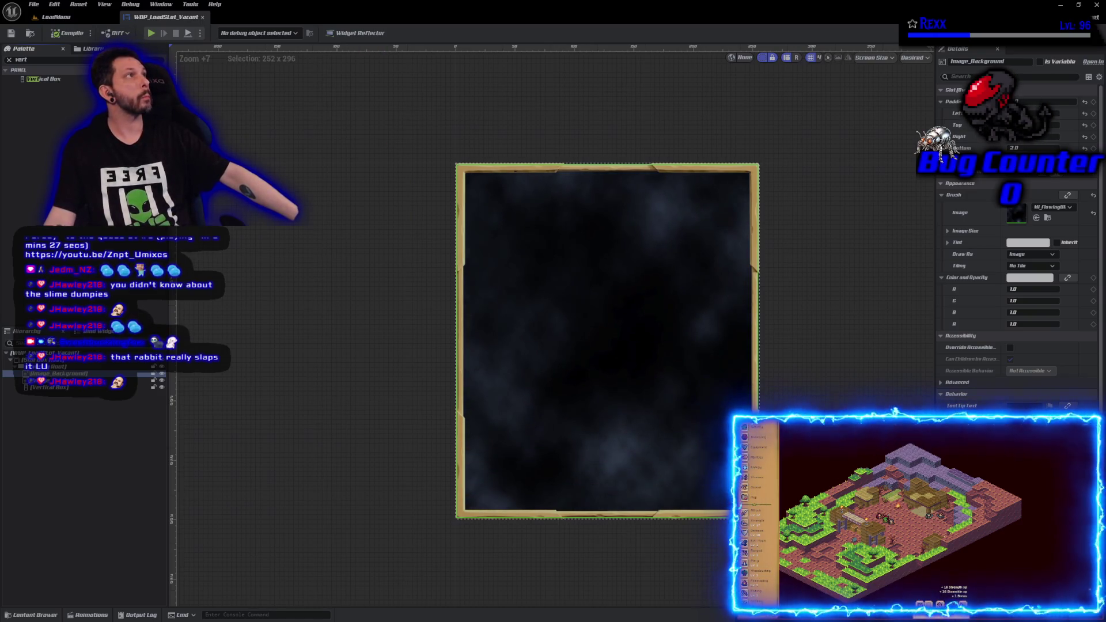
click(83, 399)
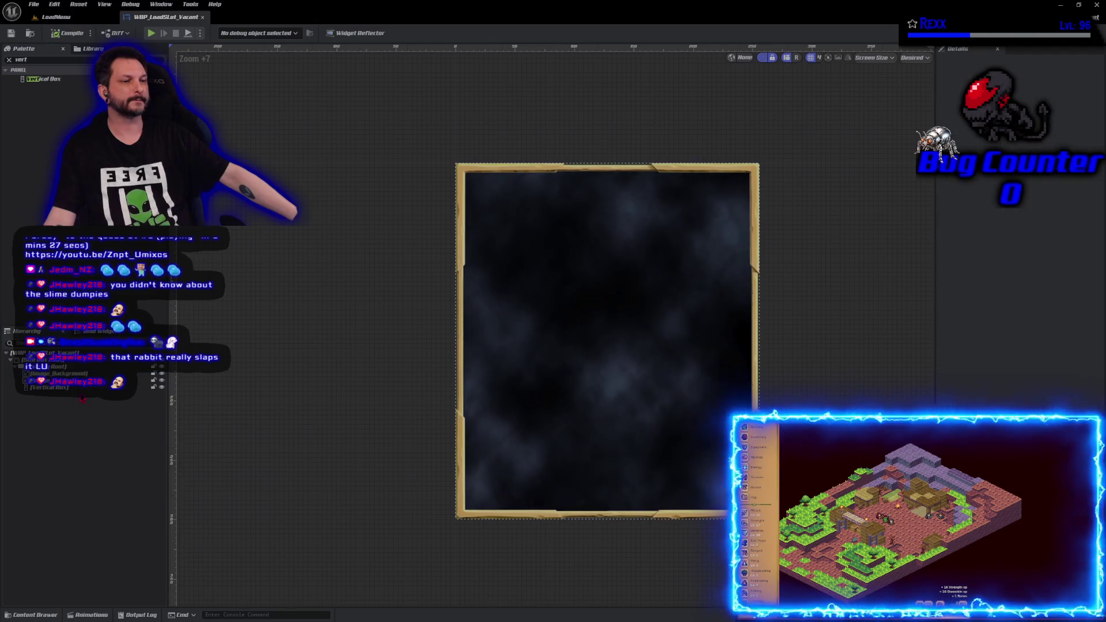
Stretch the Vertical Box to fill the frame and compile the widget blueprint
click(80, 387)
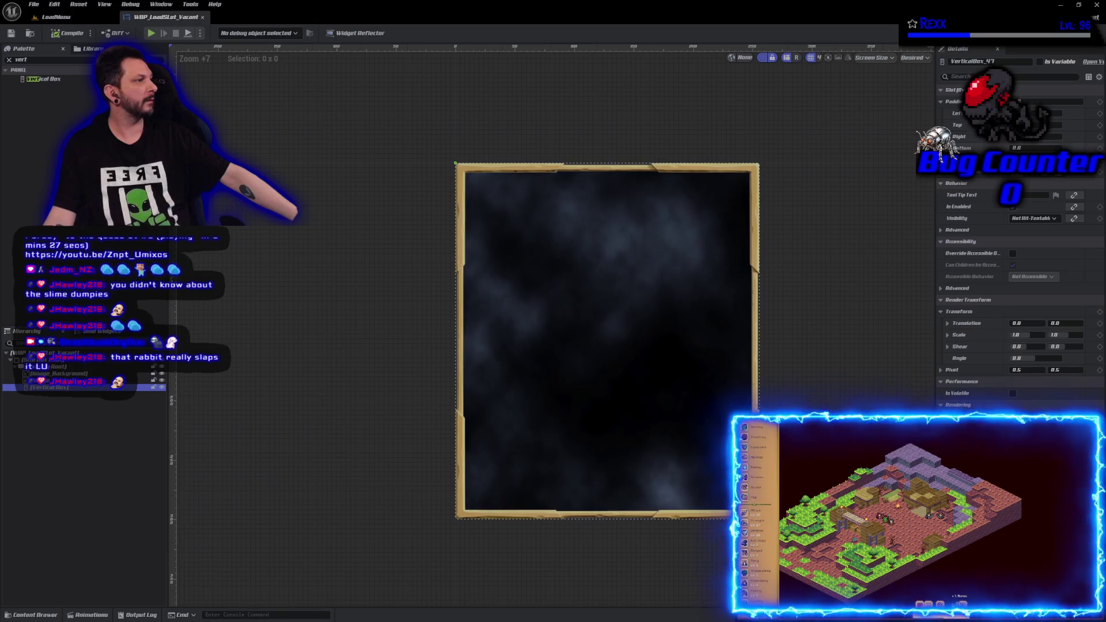
click(1064, 181)
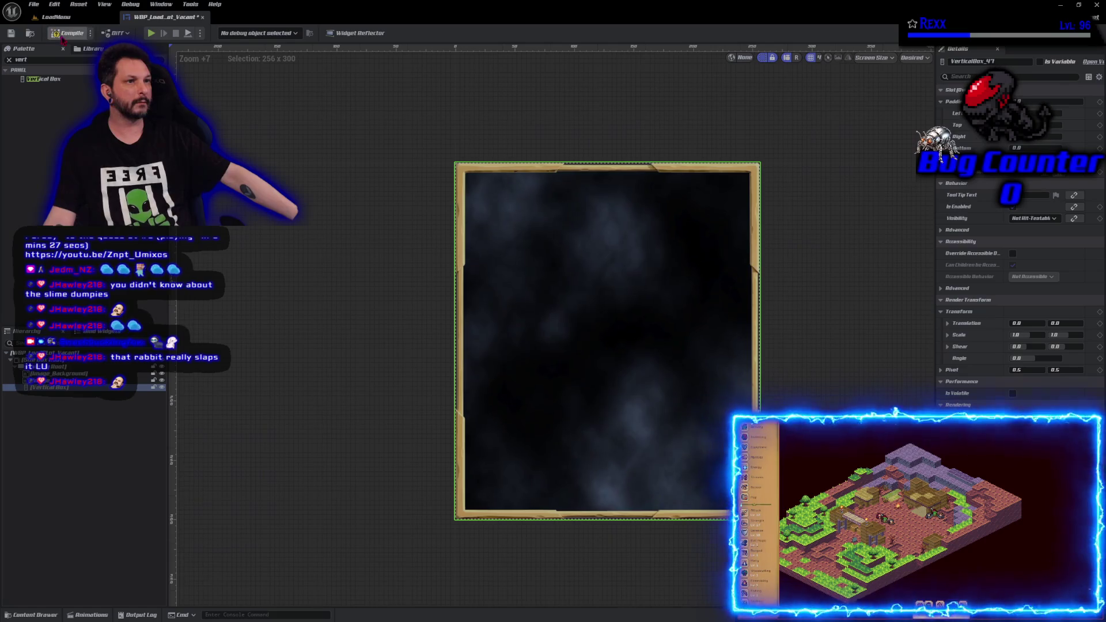
click(66, 35)
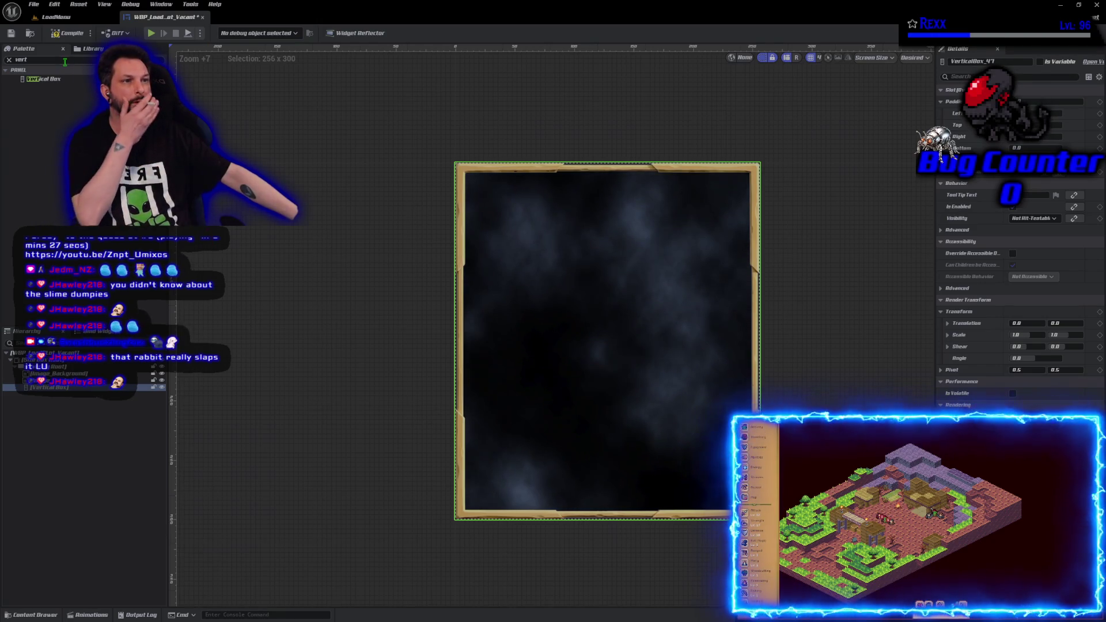
Add a Text Block inside the Vertical Box and center it horizontally in the frame
click(21, 59)
text(text)
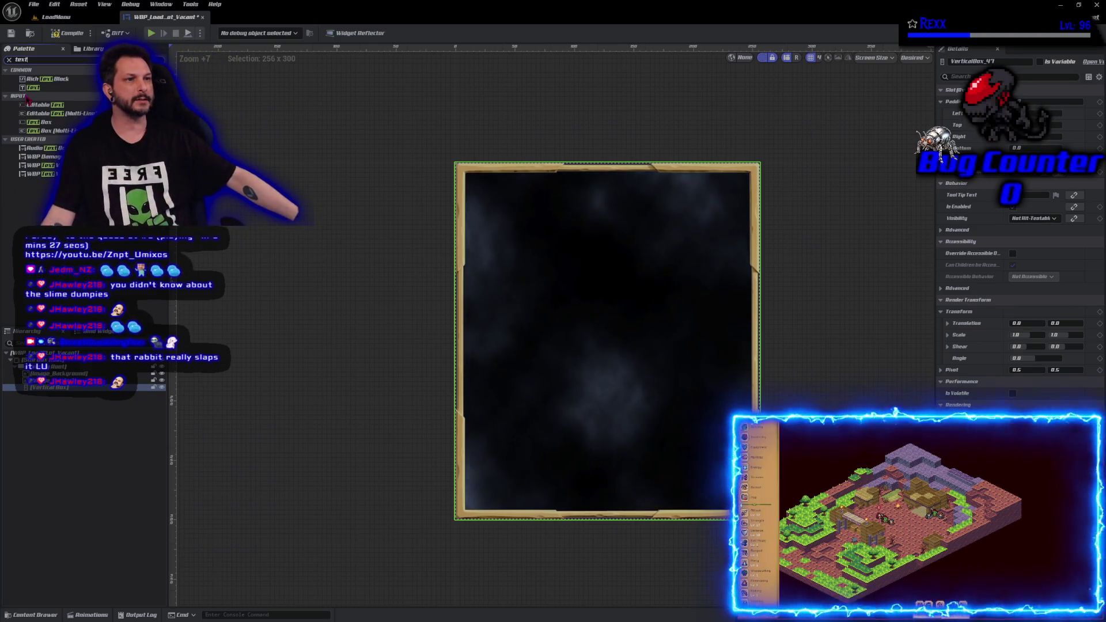
drag(52, 88, 58, 388)
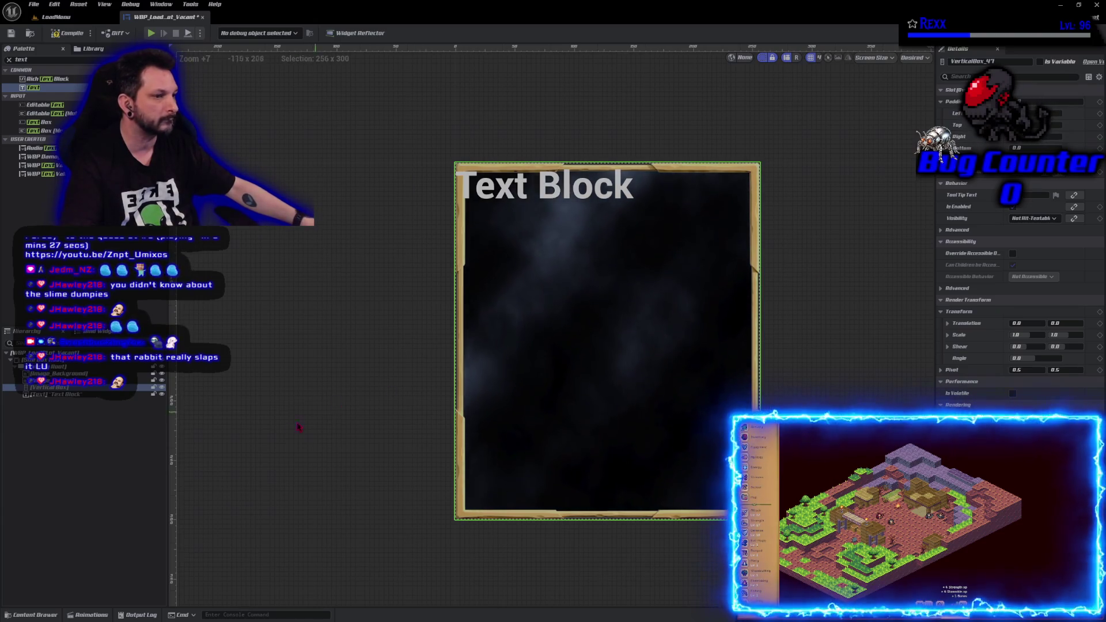
click(88, 396)
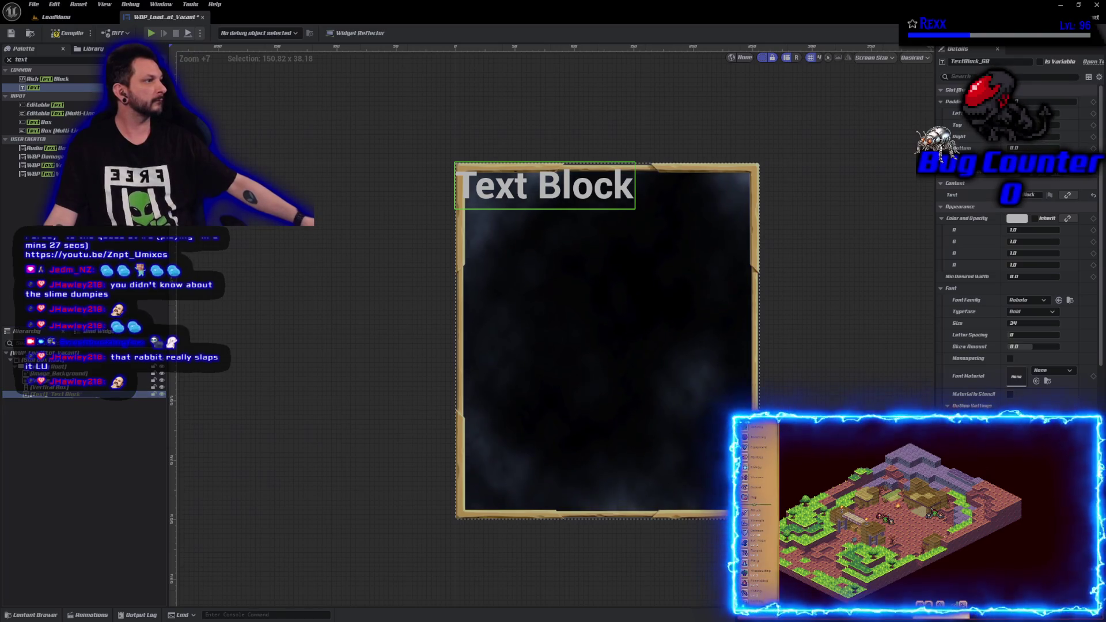
click(1023, 159)
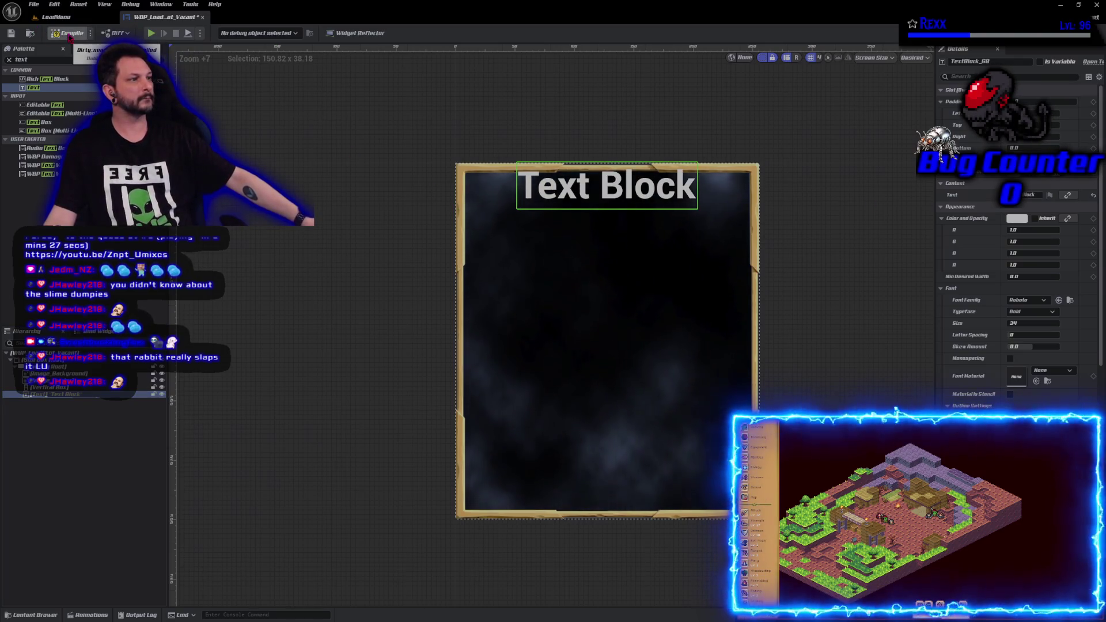
Save the load-slot widget, then reselect the title Text Block
click(11, 34)
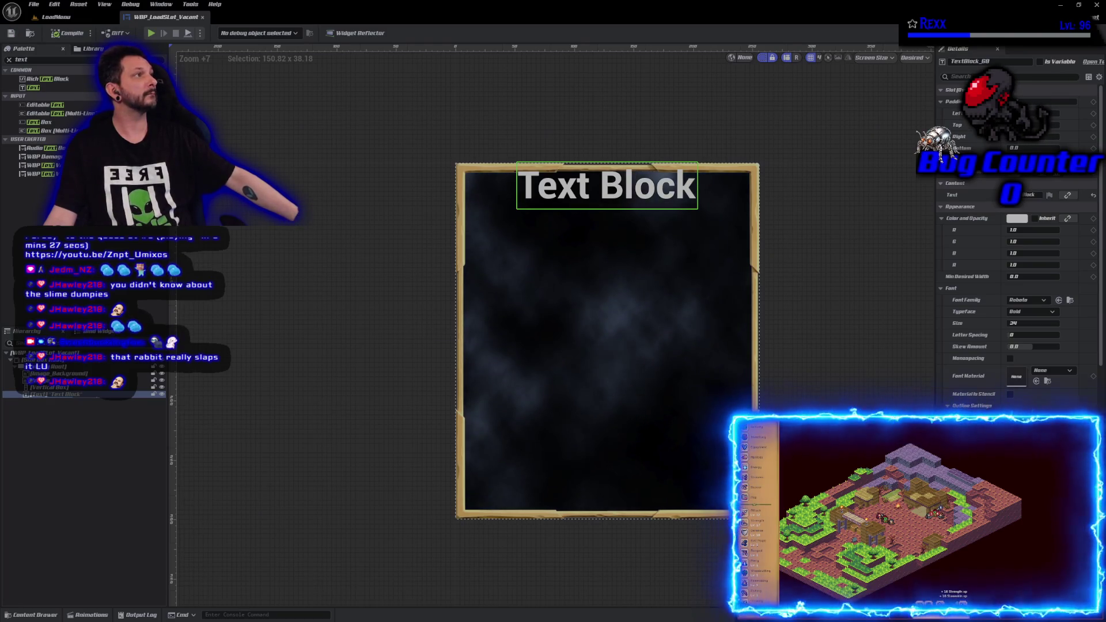
scroll(983, 407, down, 3)
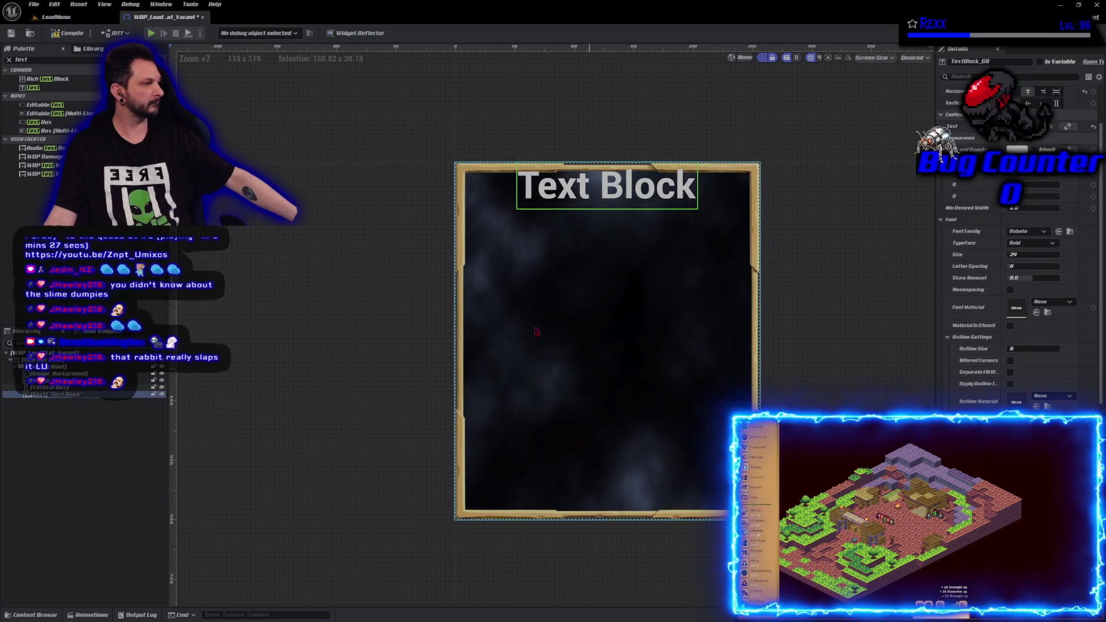
click(11, 34)
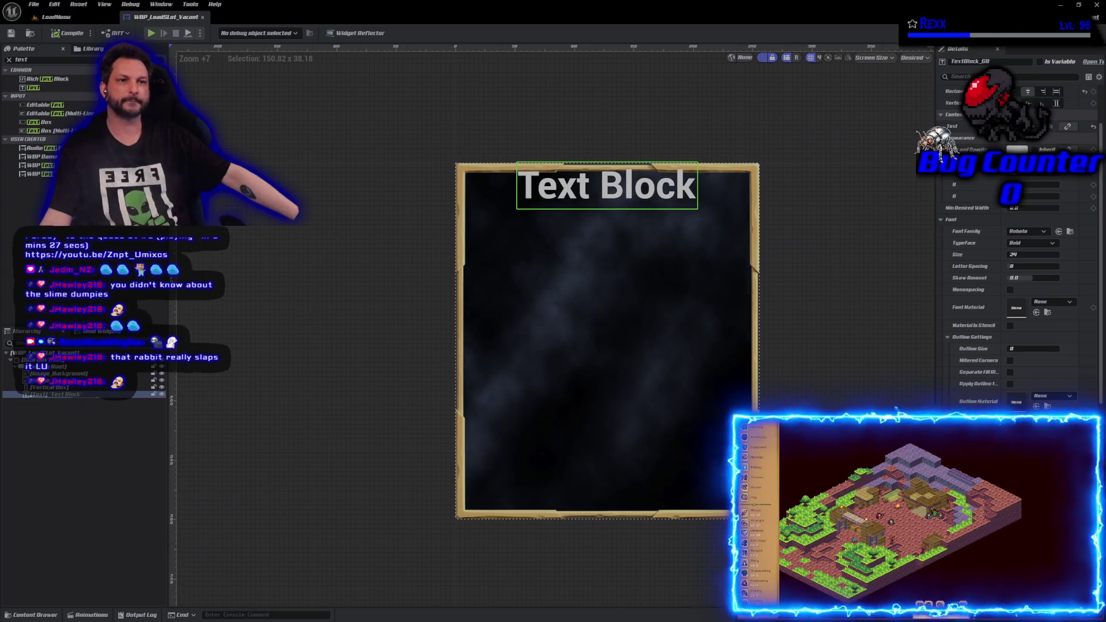
click(348, 367)
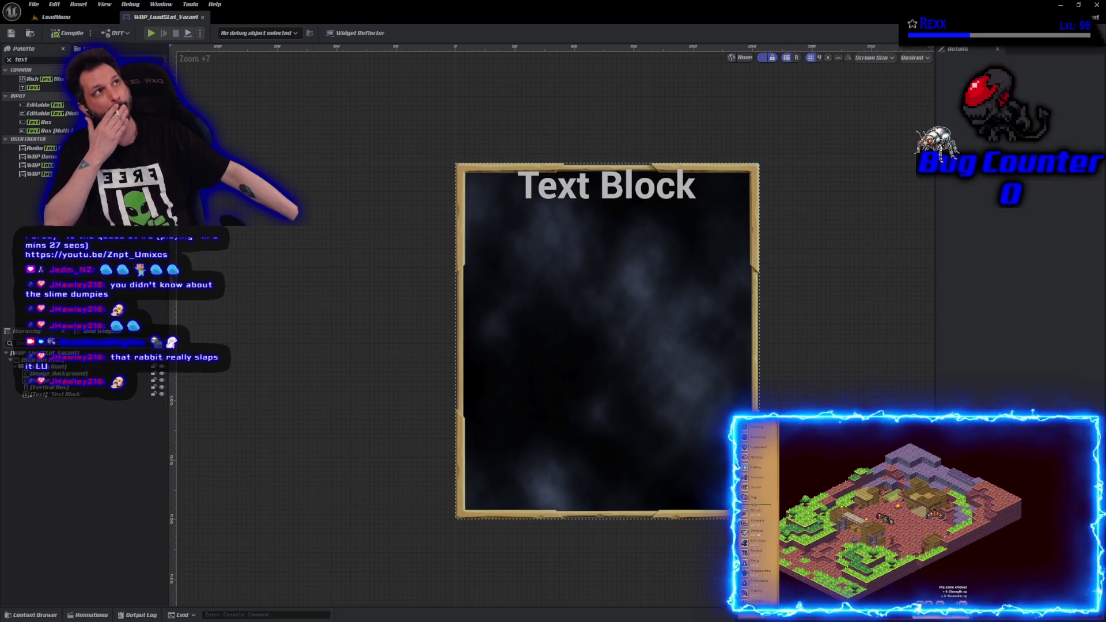
click(604, 198)
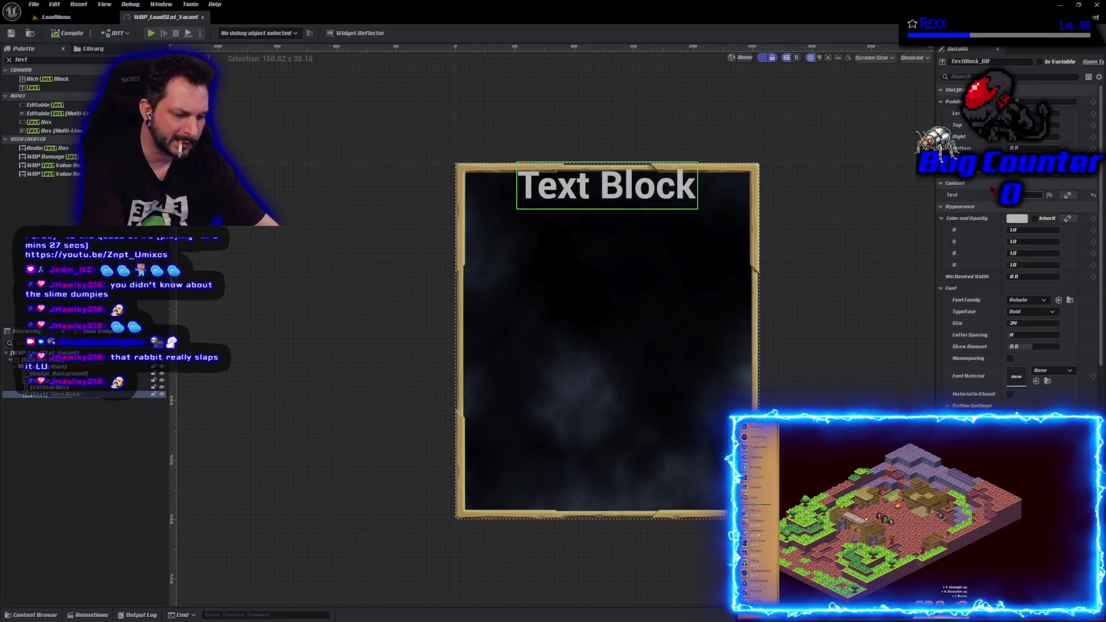
Change the title text to 'New Game' and save the widget
text(ad)
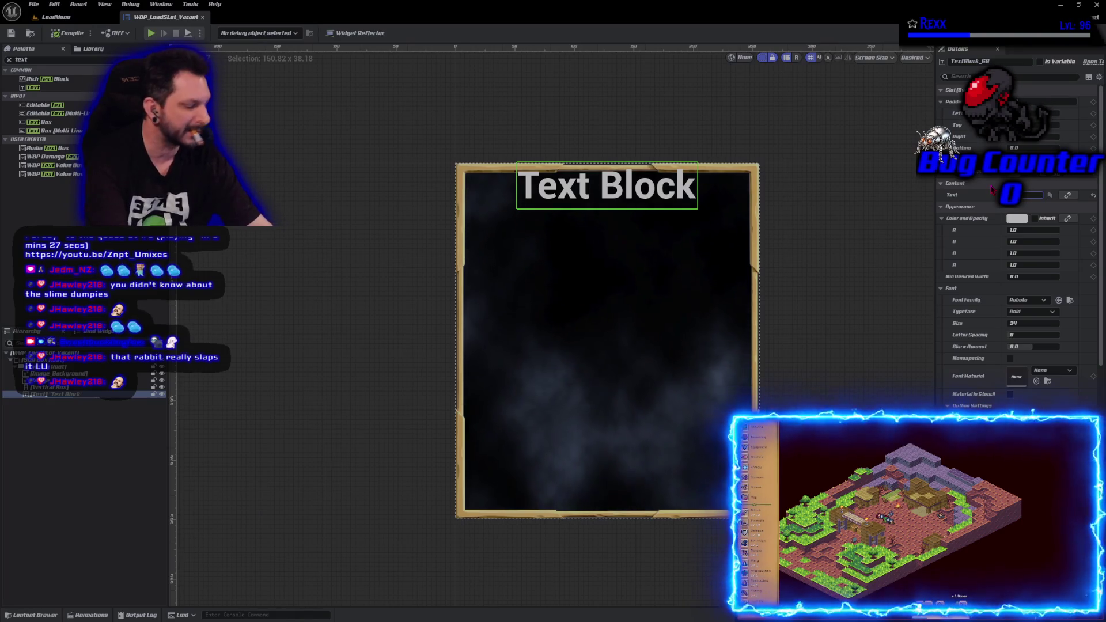
key(Return)
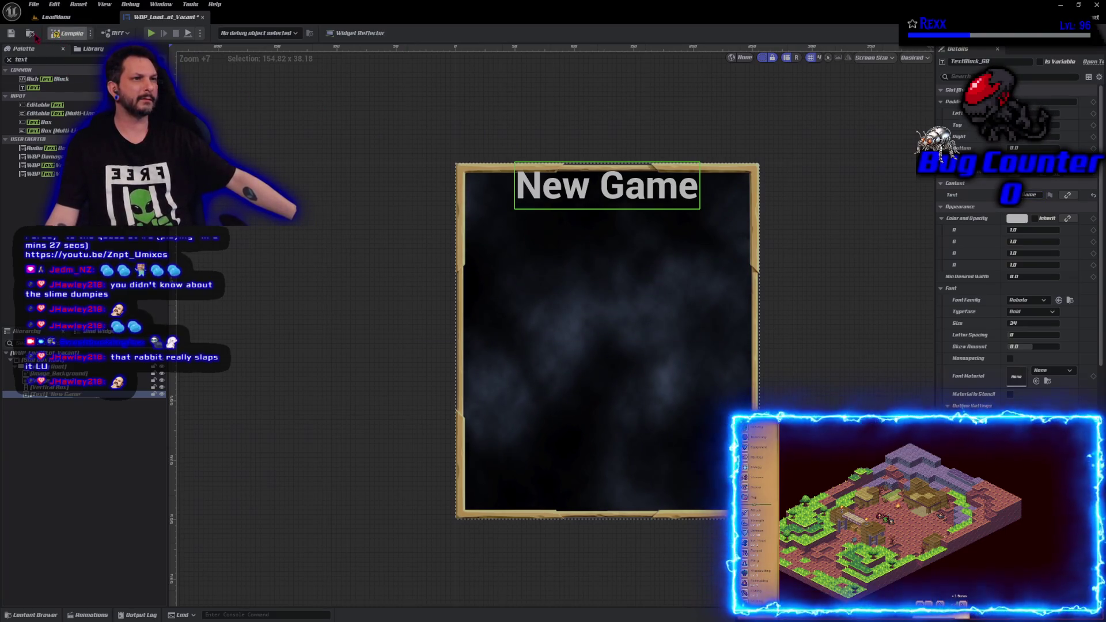
click(68, 33)
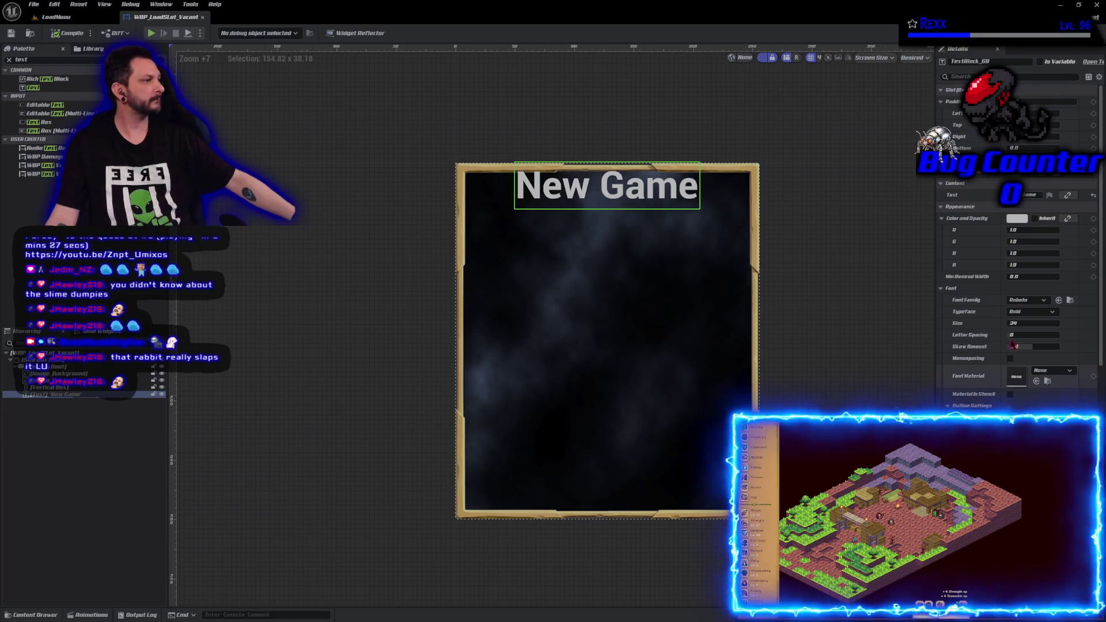
Apply the PirataOne-R font family to the New Game title
click(1028, 301)
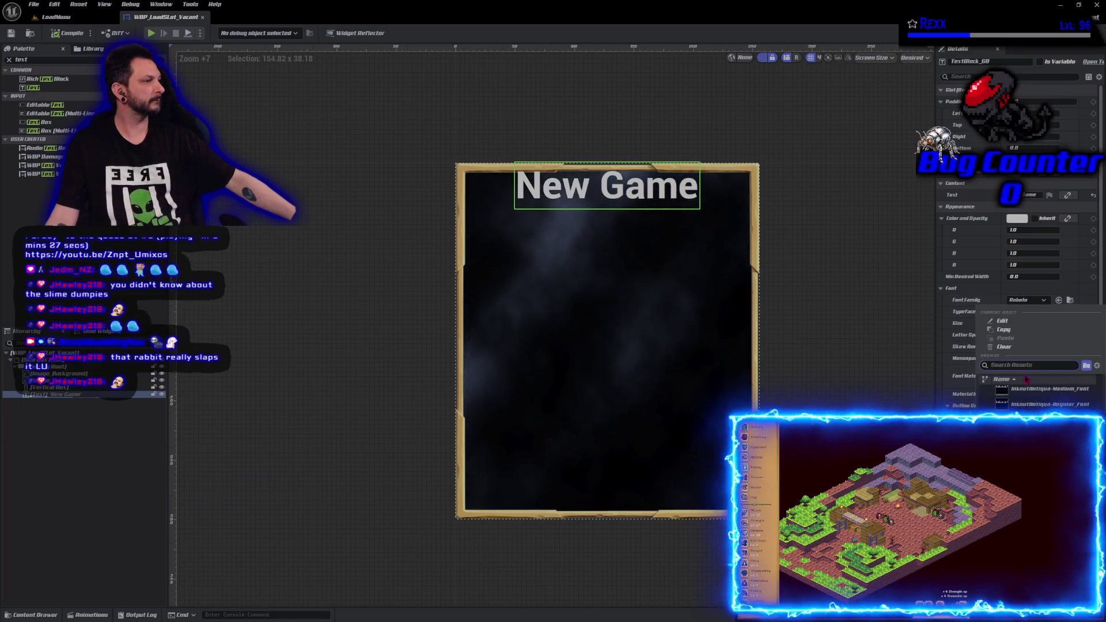
click(1037, 420)
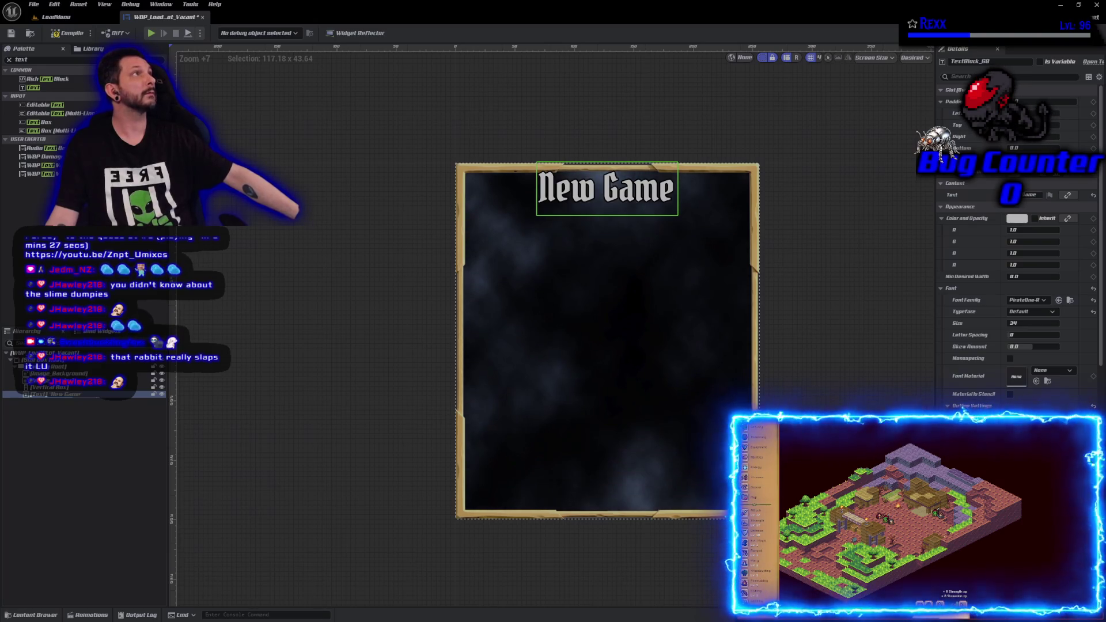
click(60, 388)
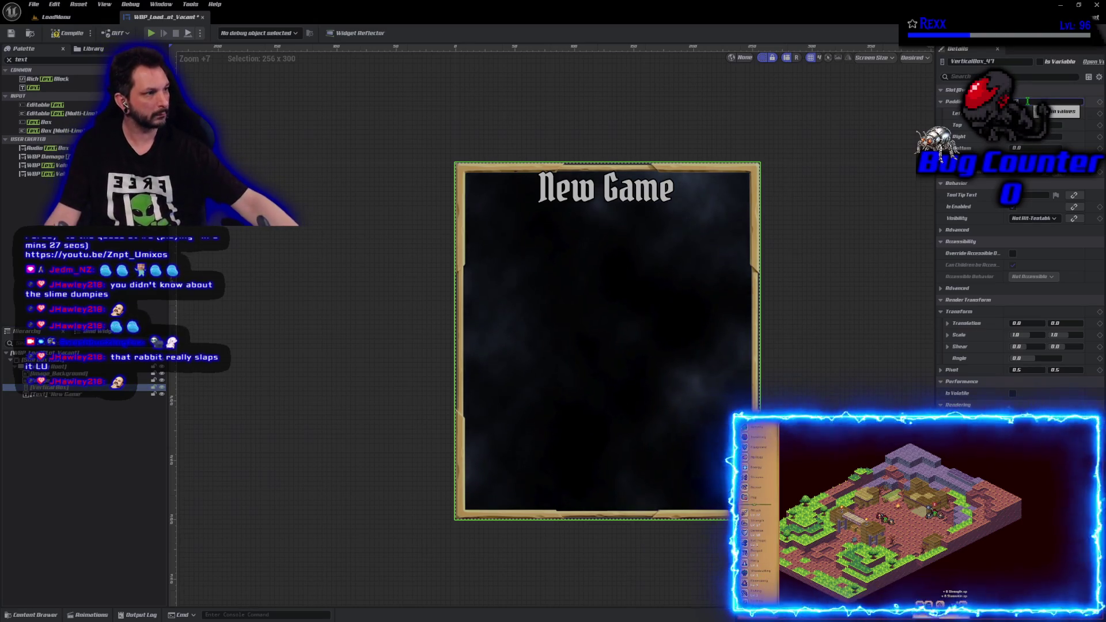
Give the Vertical Box 12 padding on all sides, then save the widget
text(12)
key(Return)
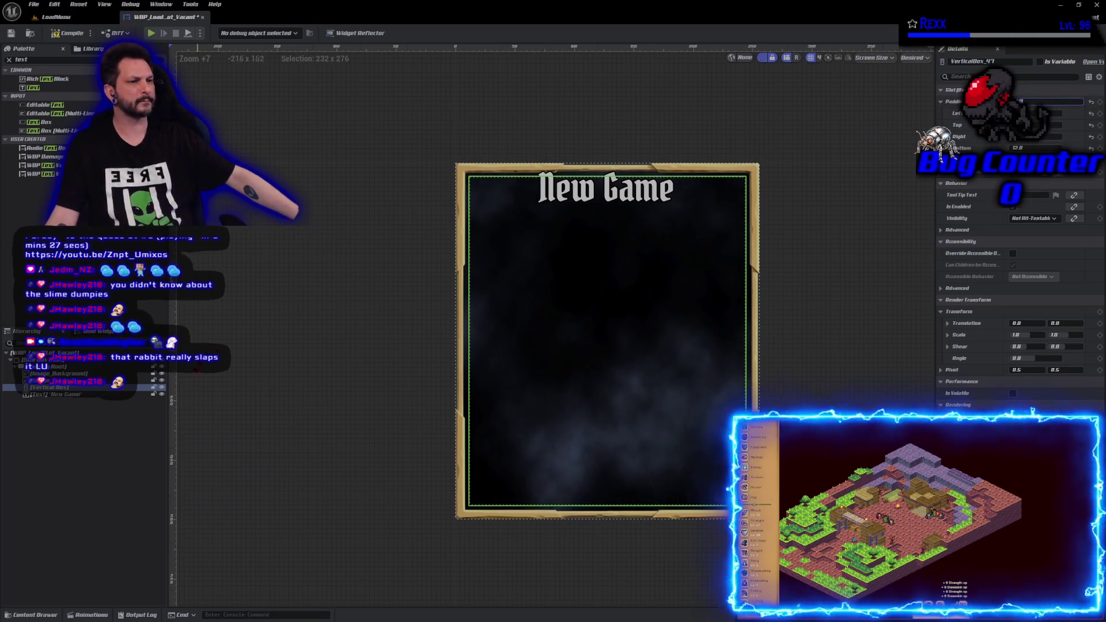
drag(55, 394, 57, 395)
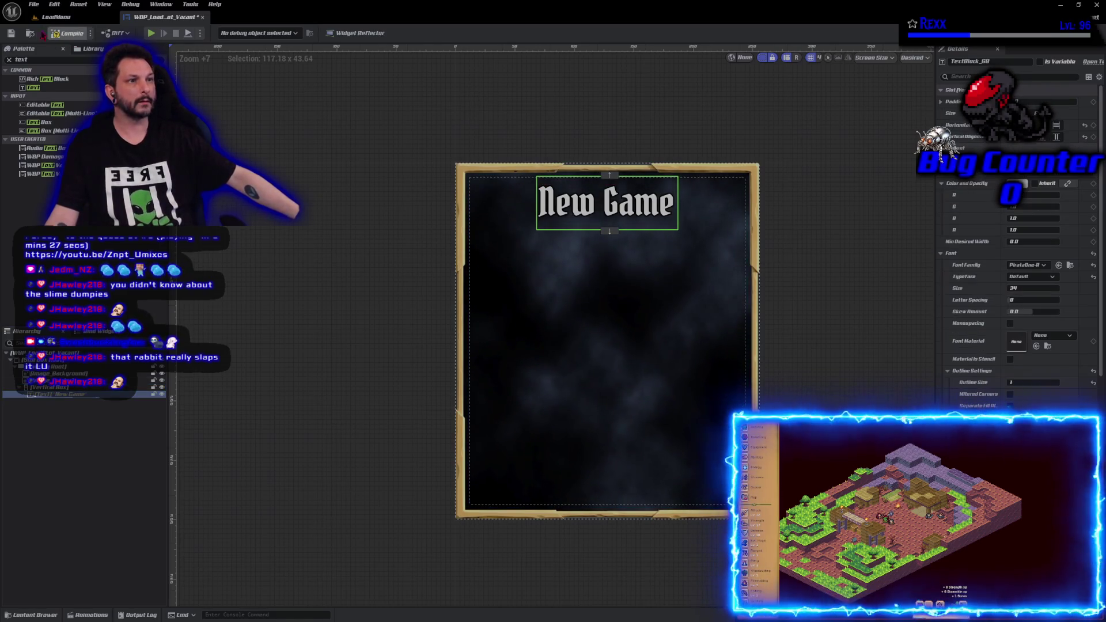
click(10, 34)
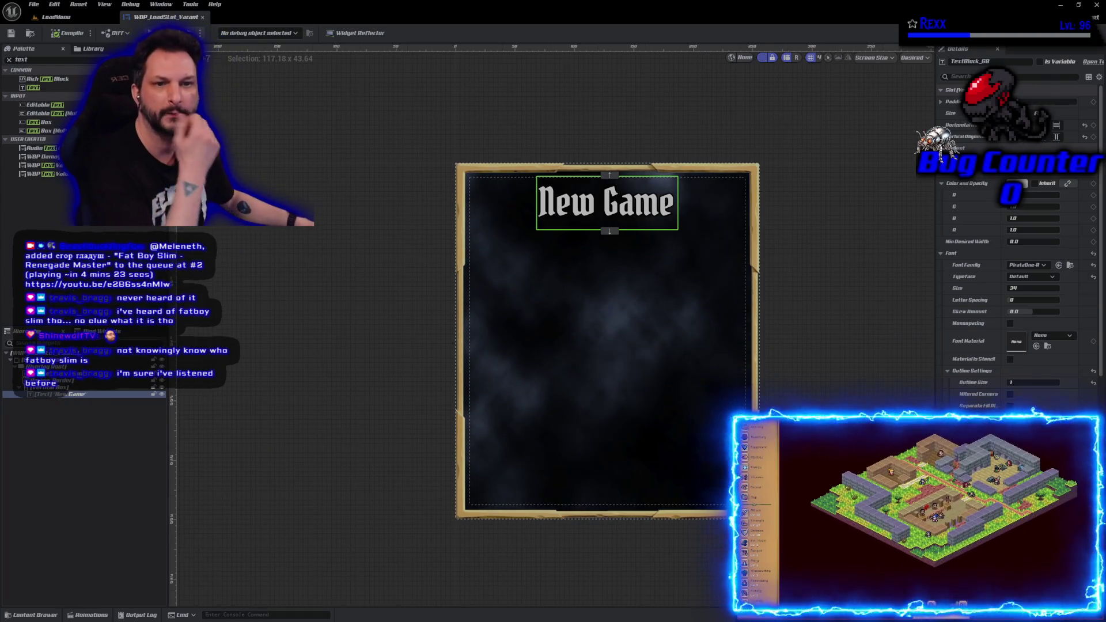
key(alt+Tab)
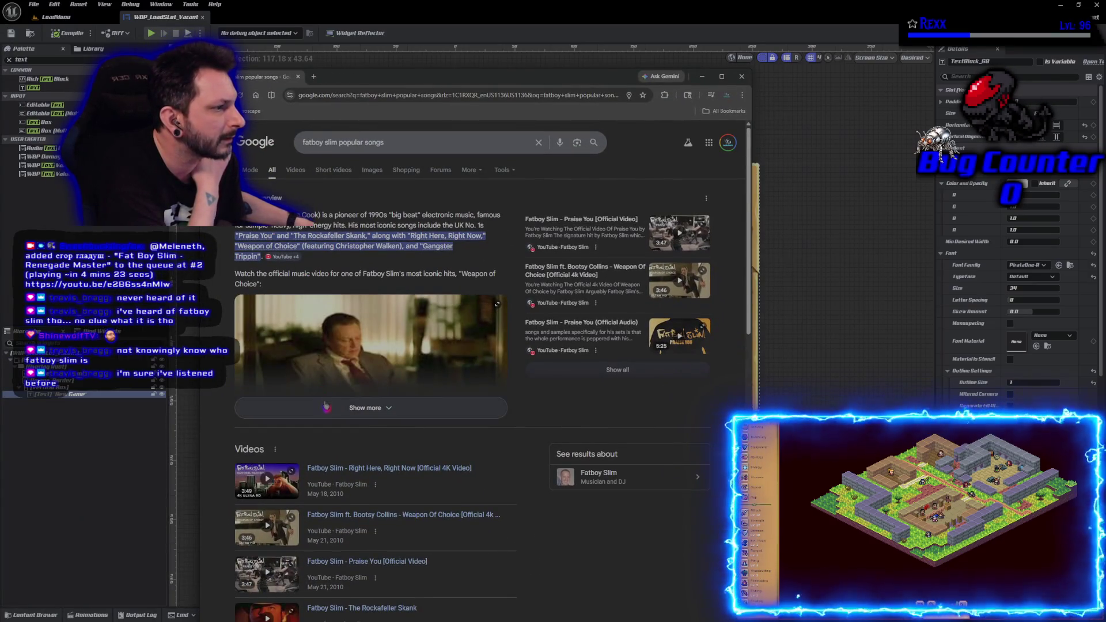
Expand and scroll the Fatboy Slim song results, then return to the widget editor
click(325, 412)
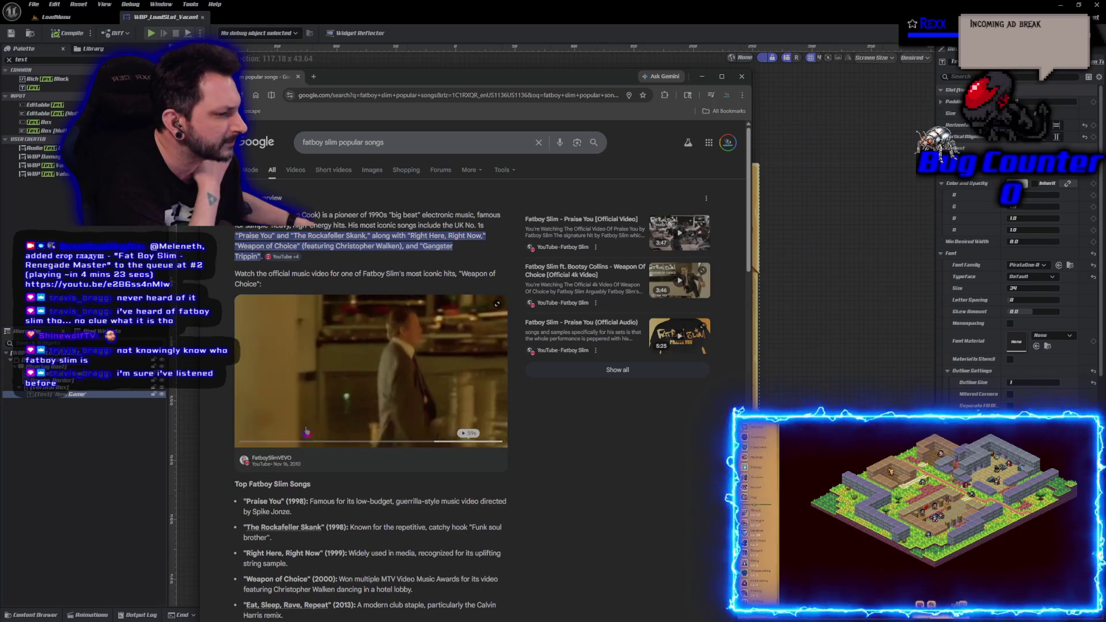
scroll(291, 461, down, 3)
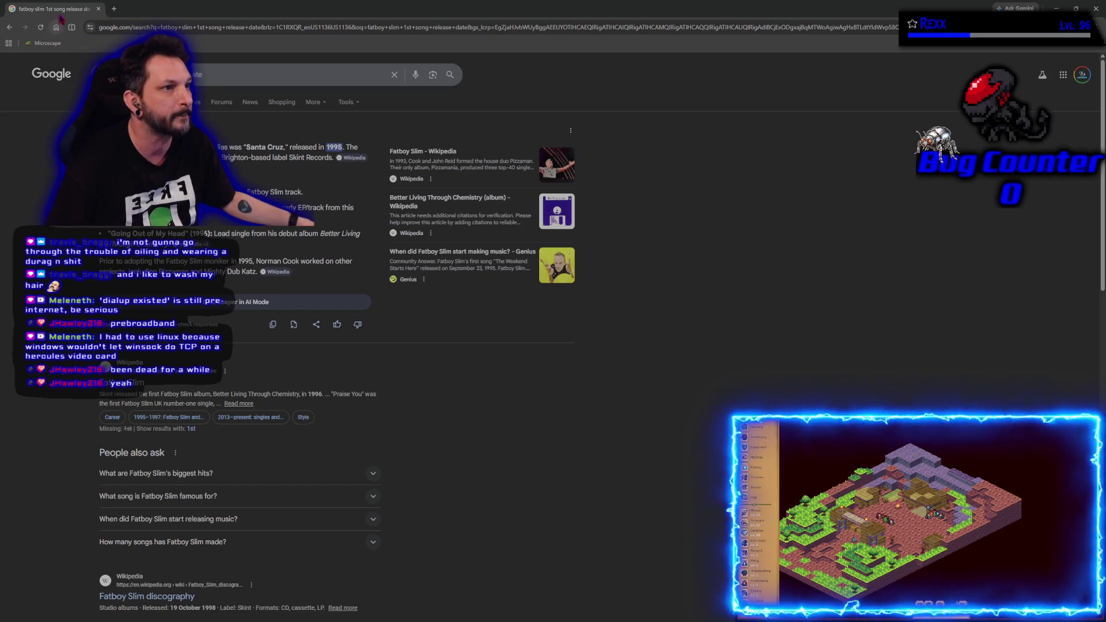
key(alt+Tab)
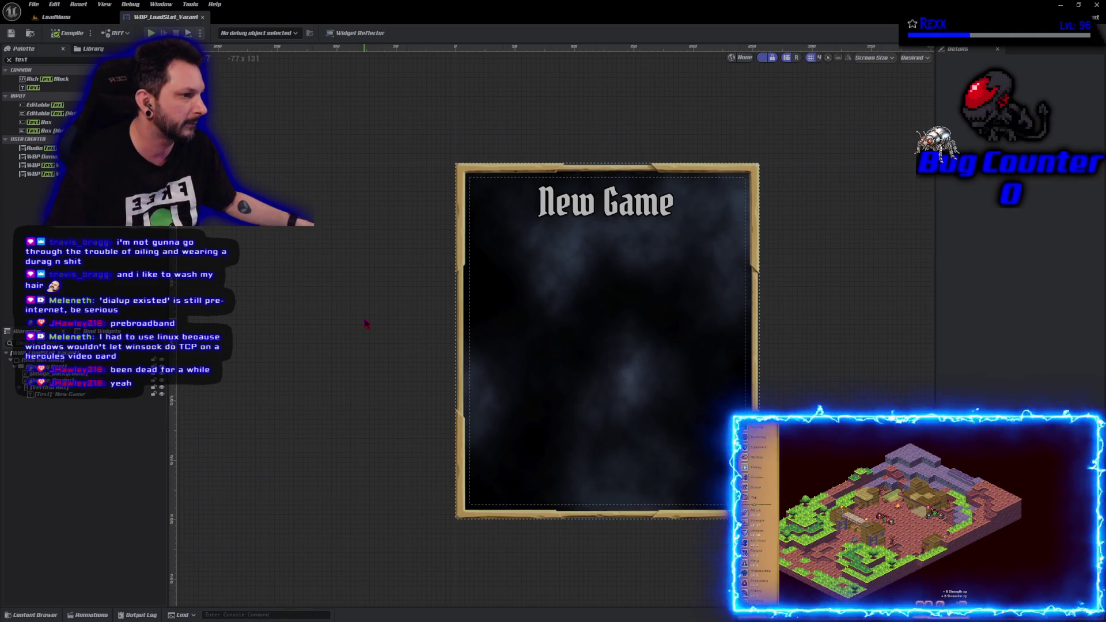
Pan the Designer canvas to recenter the New Game panel
mouse_move(365, 321)
mouse_down()
mouse_move(388, 340)
mouse_move(378, 334)
mouse_up()
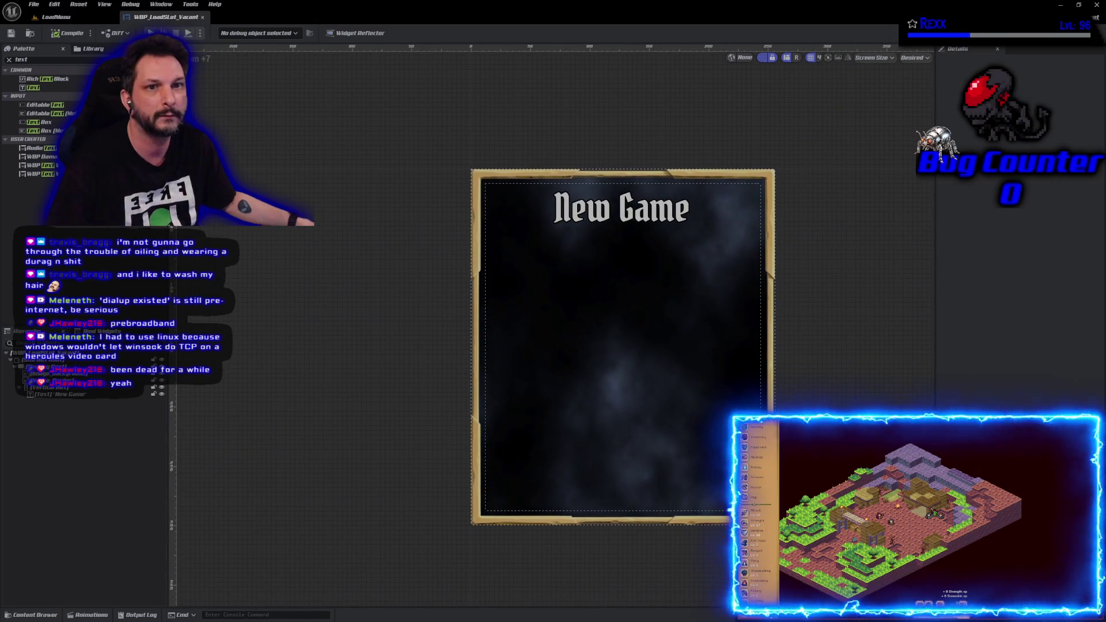
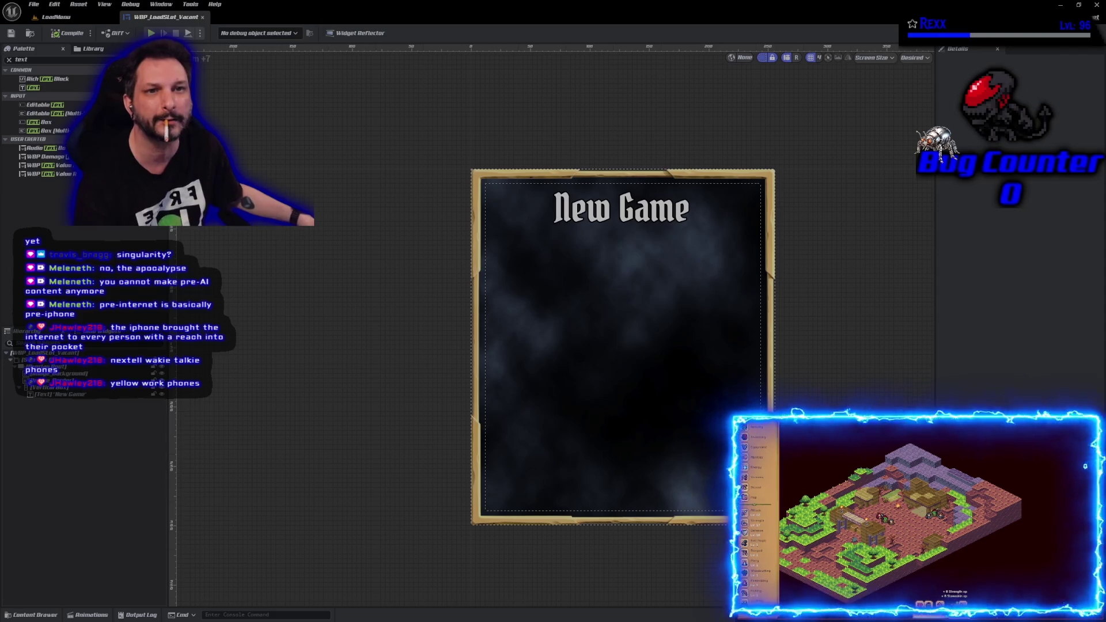
Switch from Unreal to Google Chrome and maximize its New Tab window
key(alt+Tab)
double_click(481, 86)
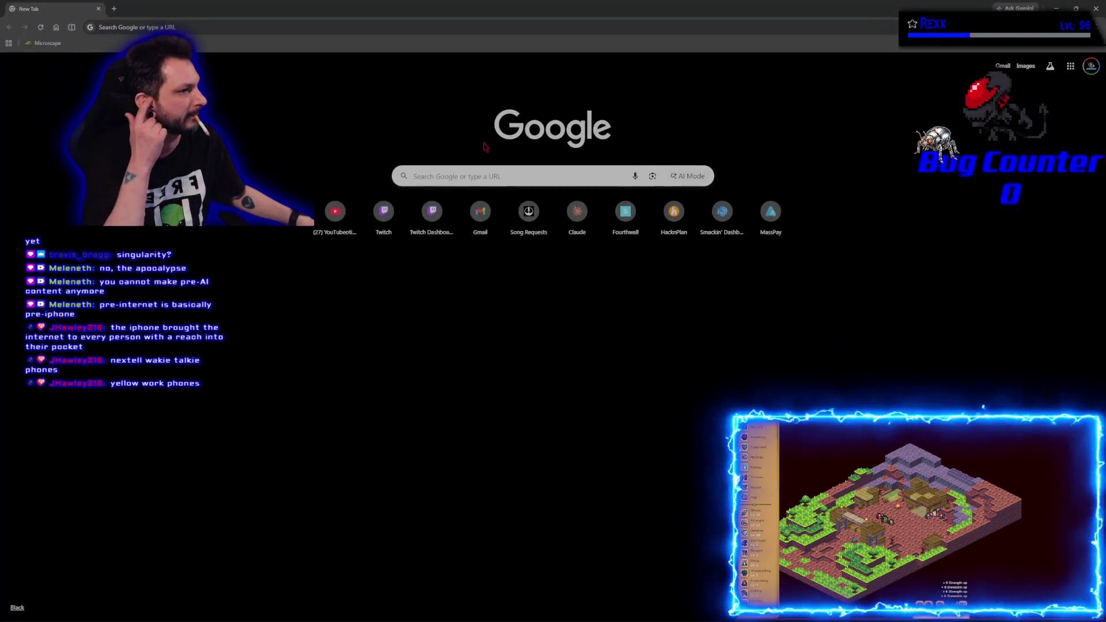
Search Google for 'i530 nextel', correcting the mistyped query
click(467, 177)
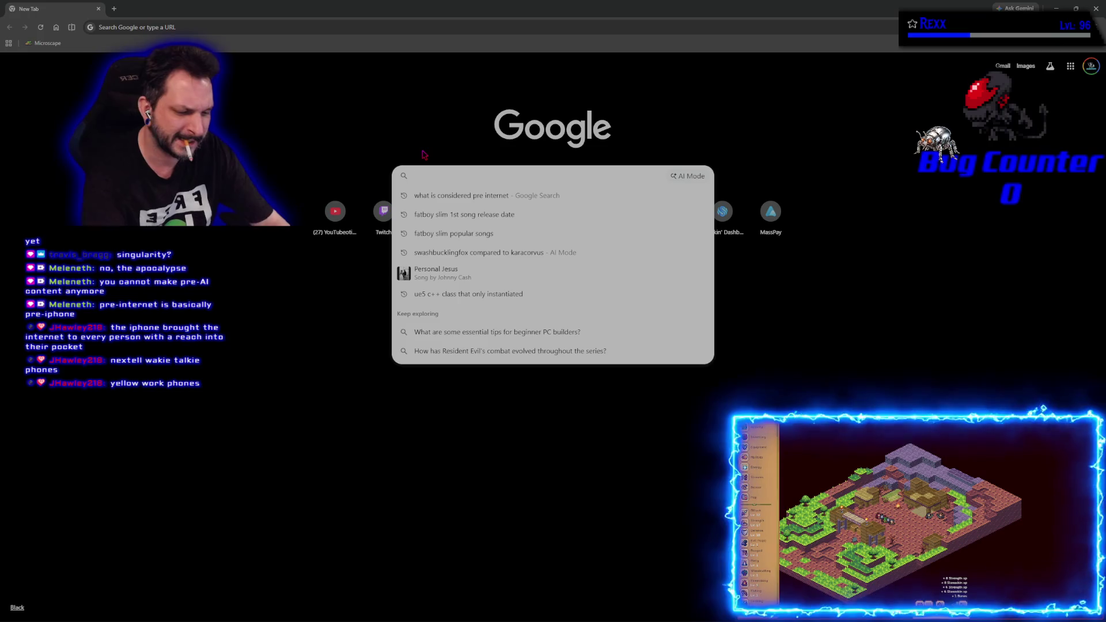
text(i530 b)
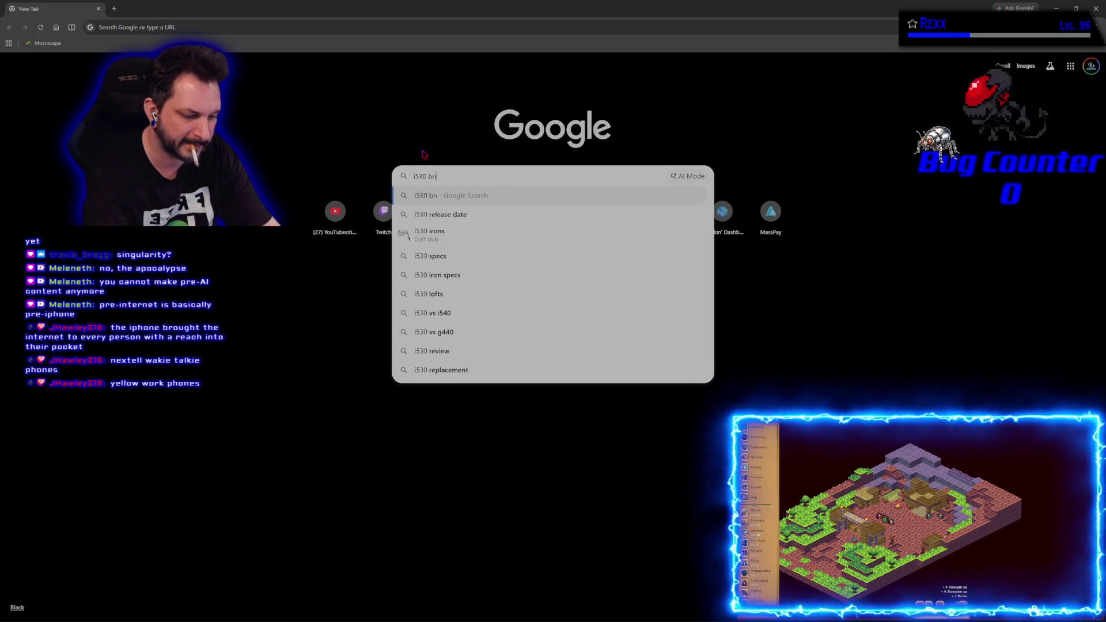
key(BackSpace)
text(nextel)
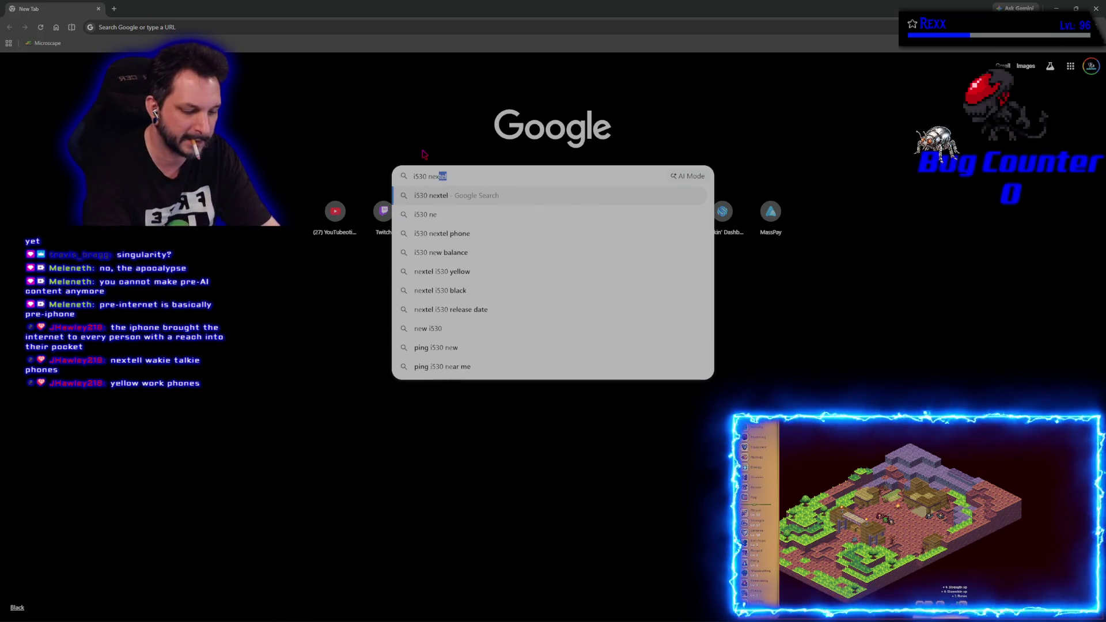
key(Return)
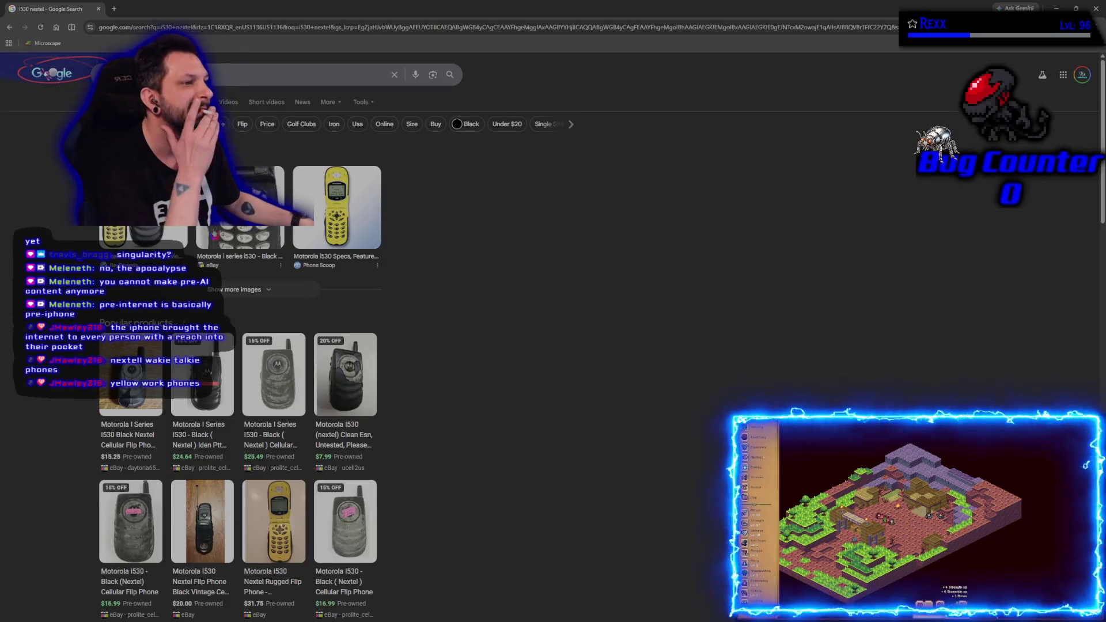
Preview the black Motorola i530 eBay image, scroll the results, then return to Unreal
click(259, 239)
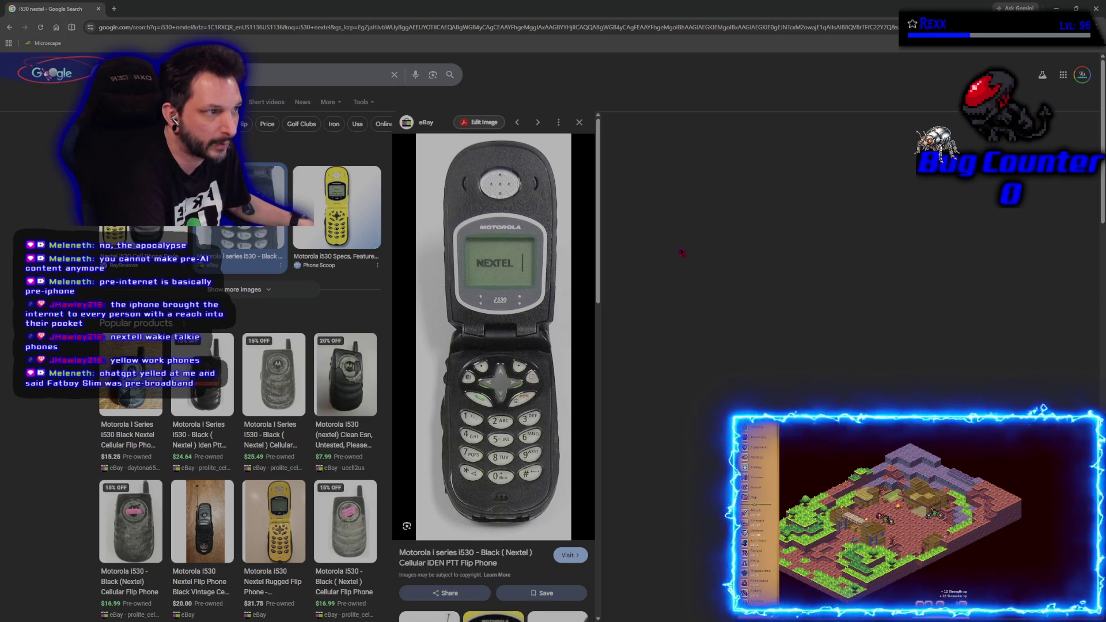
click(580, 124)
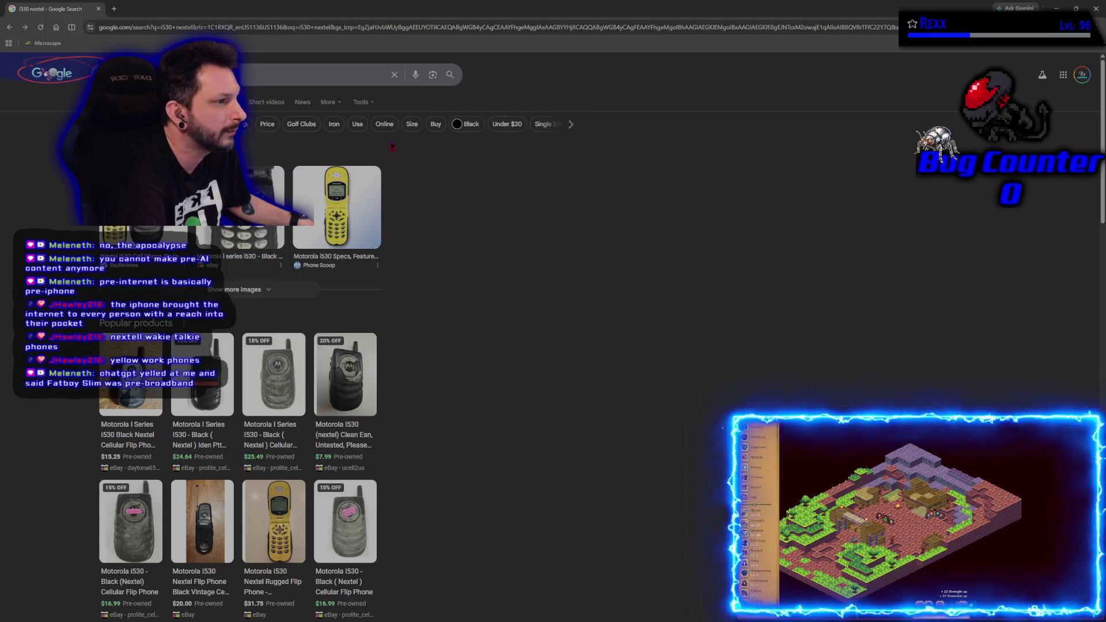
scroll(21, 198, down, 8)
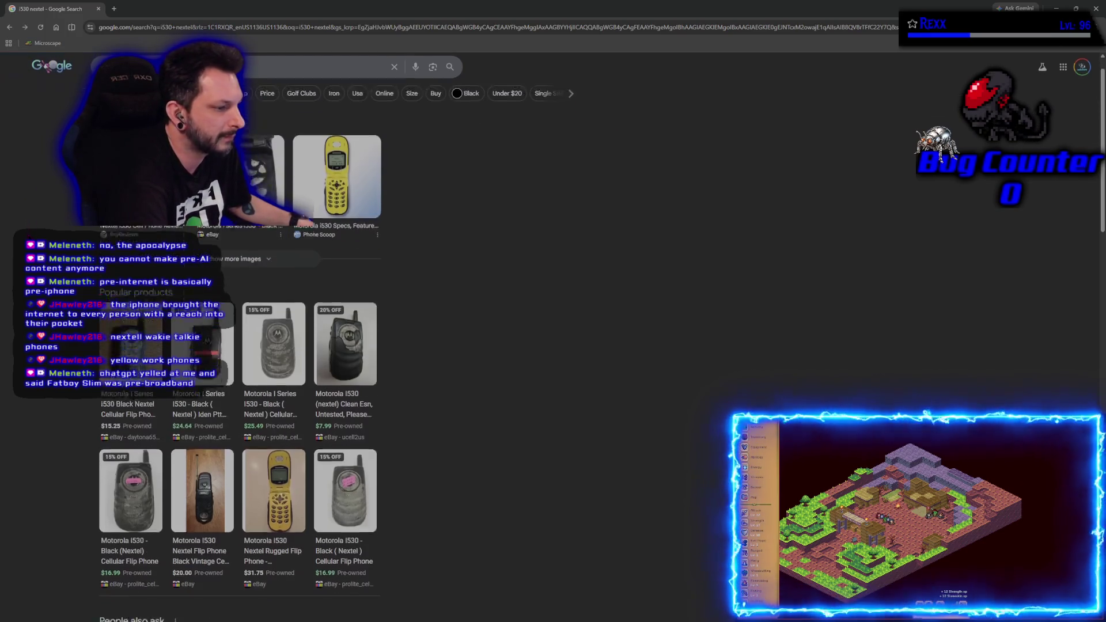
scroll(239, 346, down, 4)
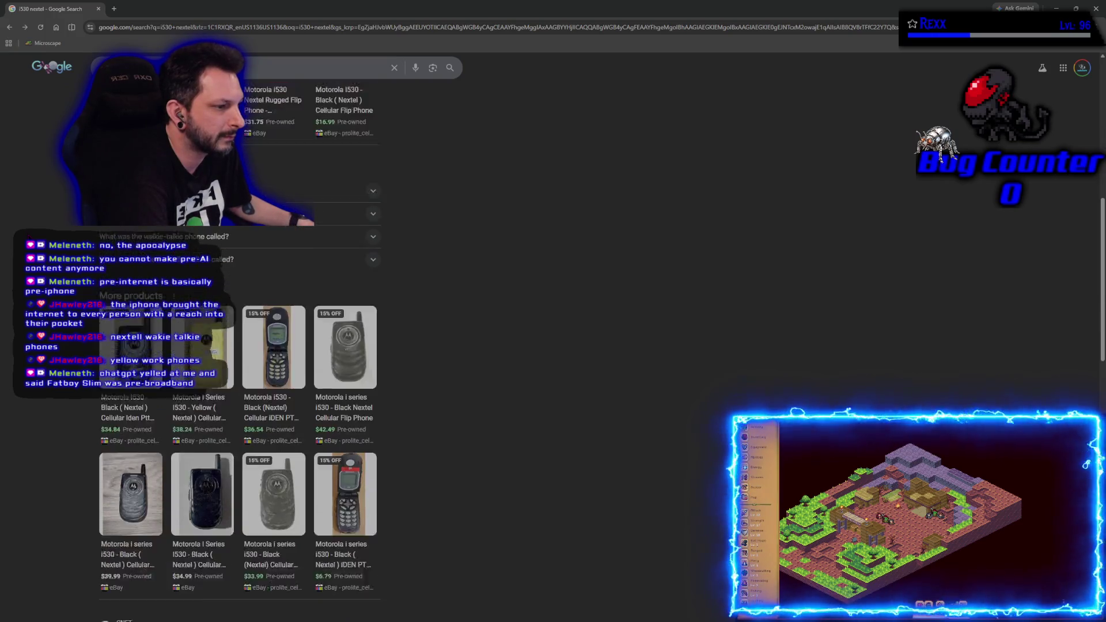
scroll(239, 345, down, 4)
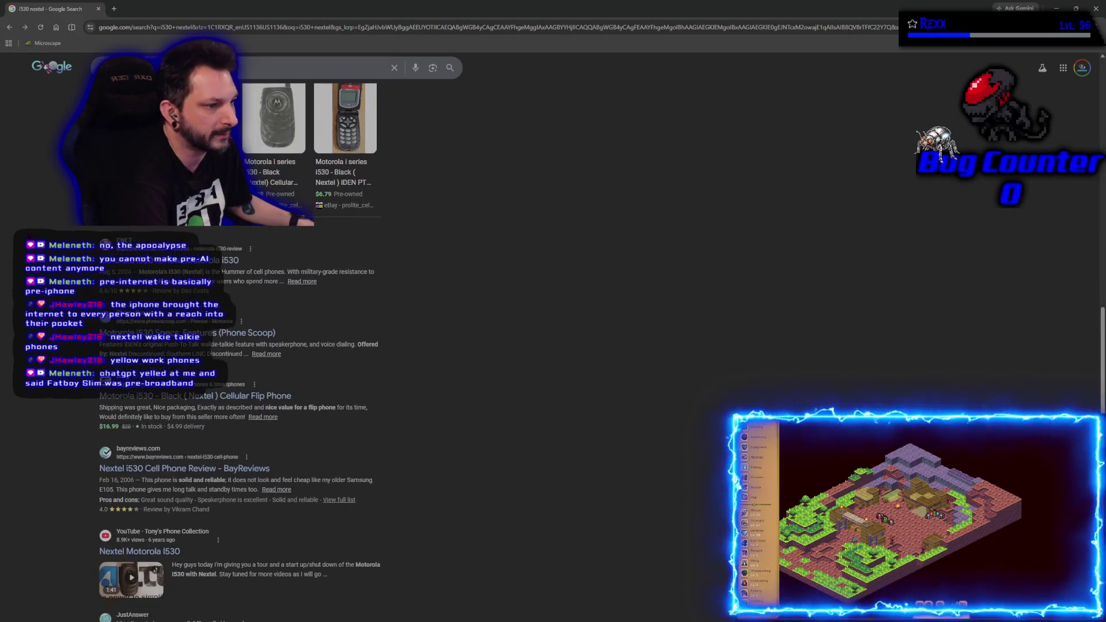
scroll(239, 346, up, 15)
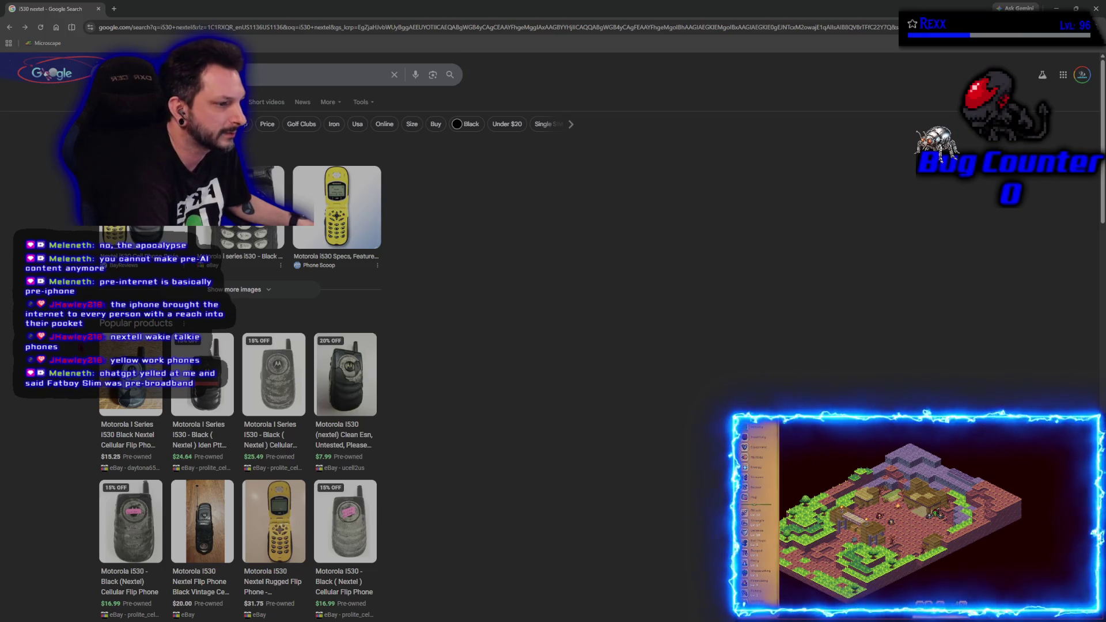
scroll(239, 346, down, 3)
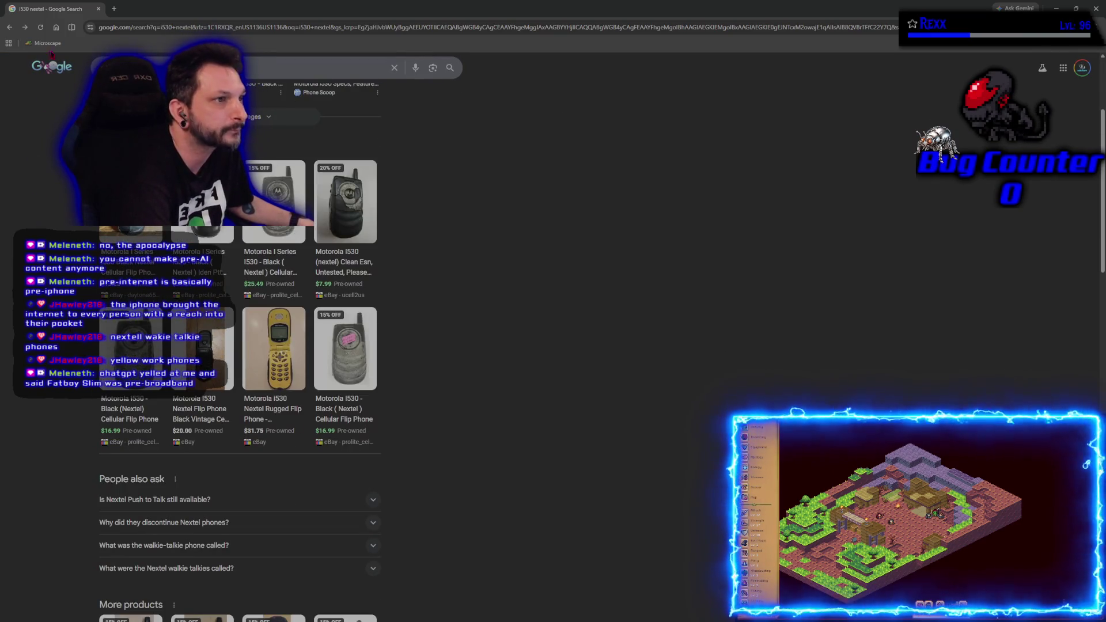
key(alt+Tab)
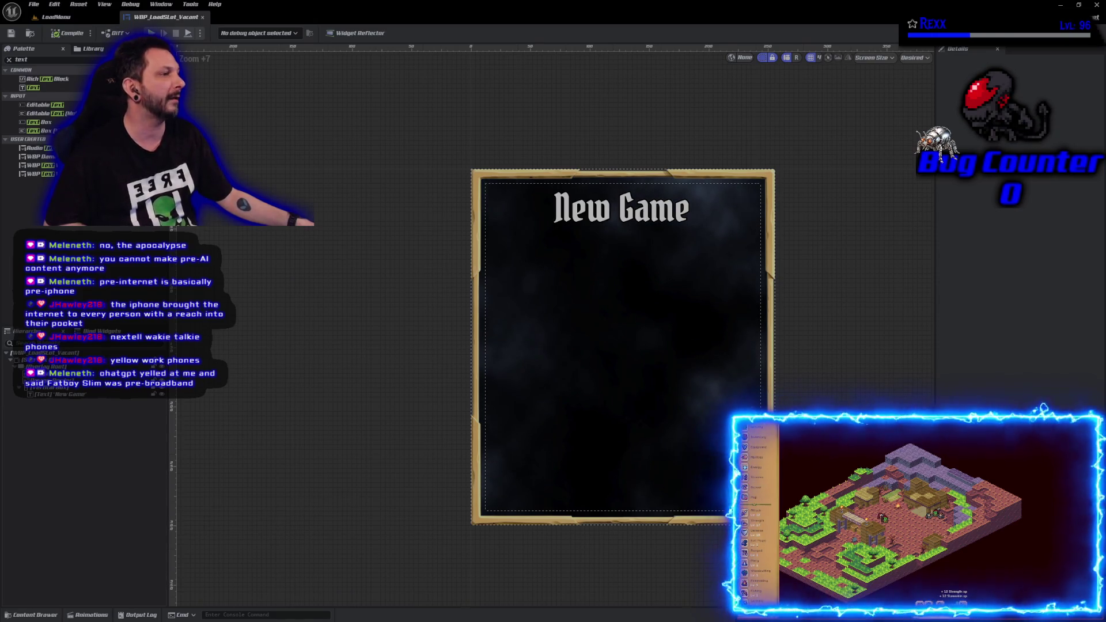
Give the New Game title text a font letter spacing of 350 and compile the widget
click(63, 394)
text(350)
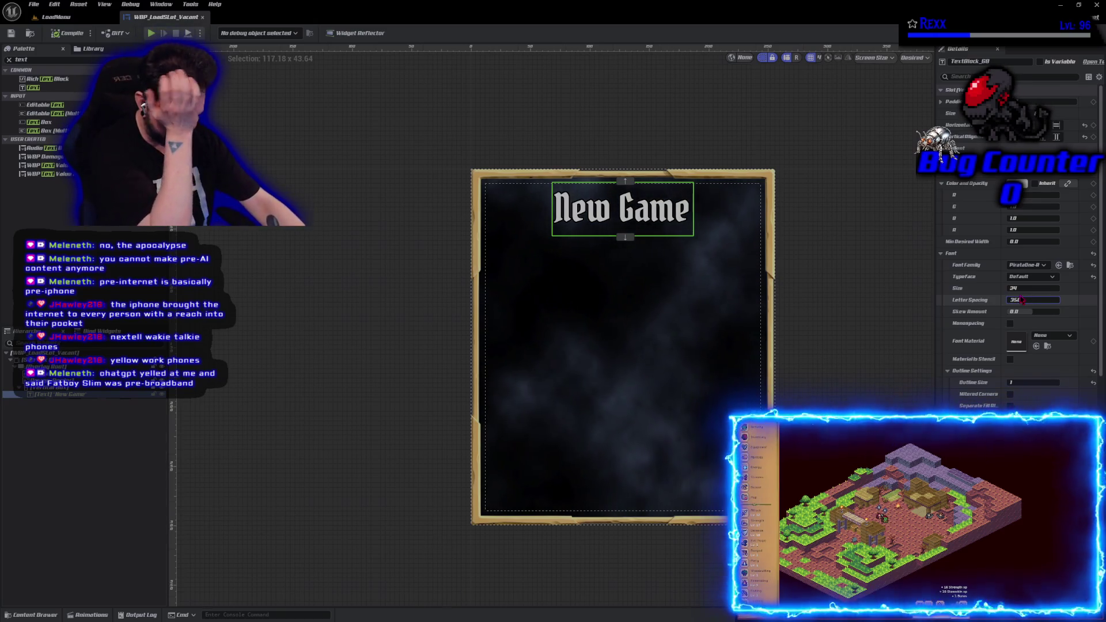
key(Return)
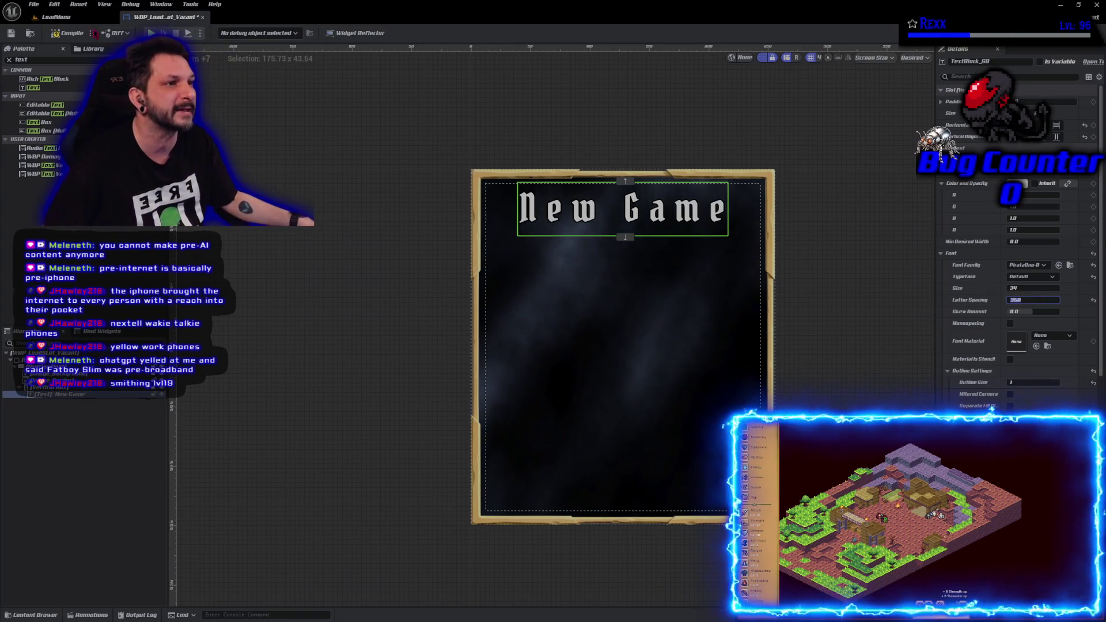
click(65, 34)
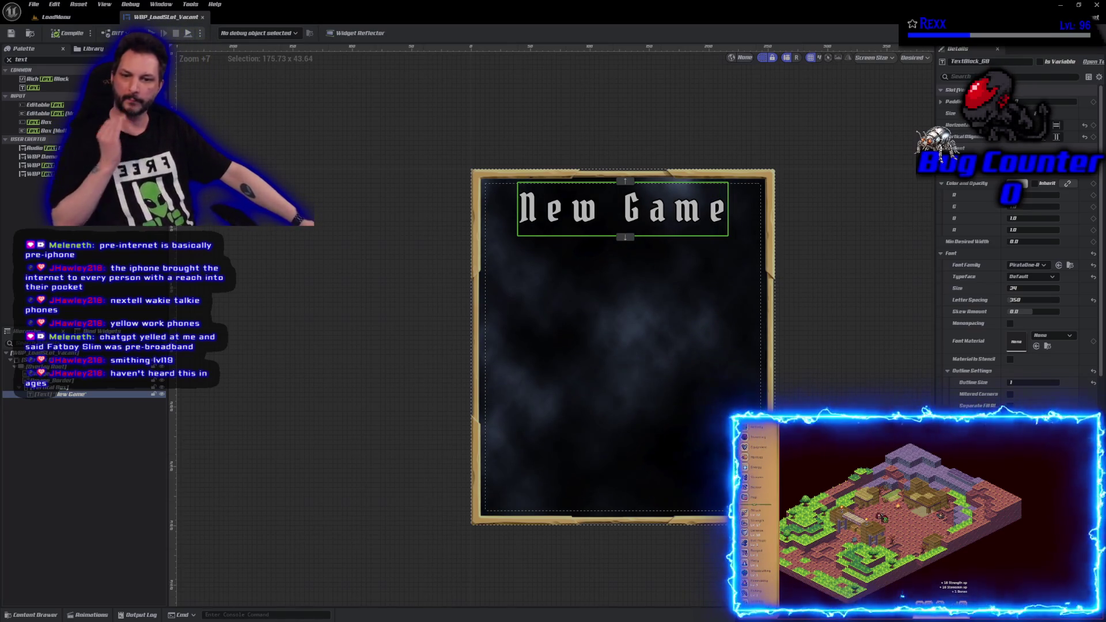
Add a Button from the Palette below the New Game title, centered horizontally and vertically at 32x32
text(butt)
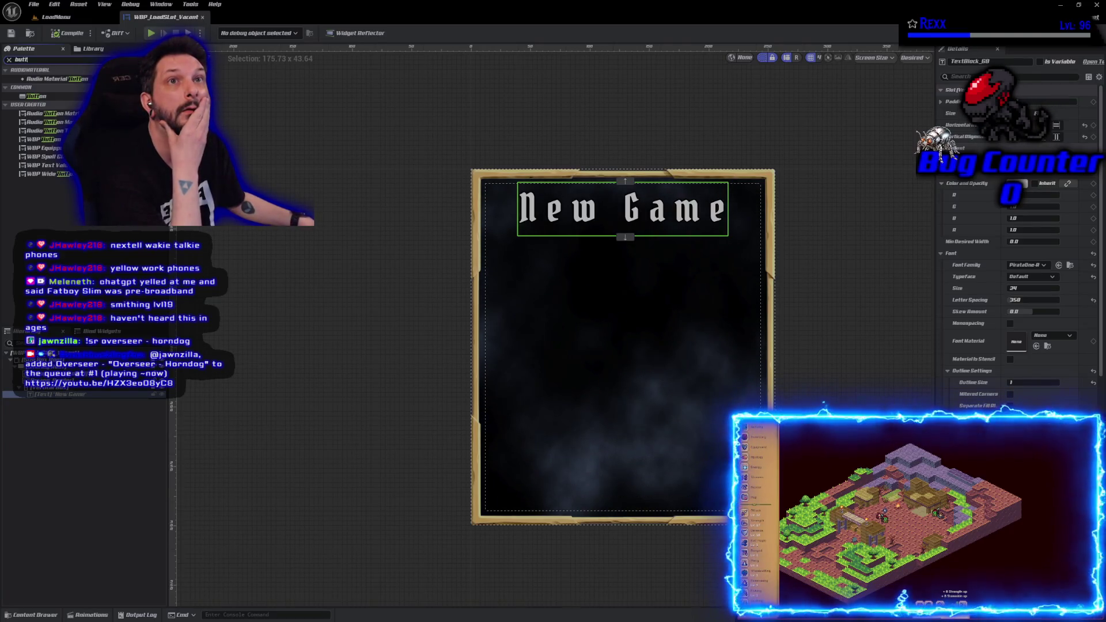
click(34, 96)
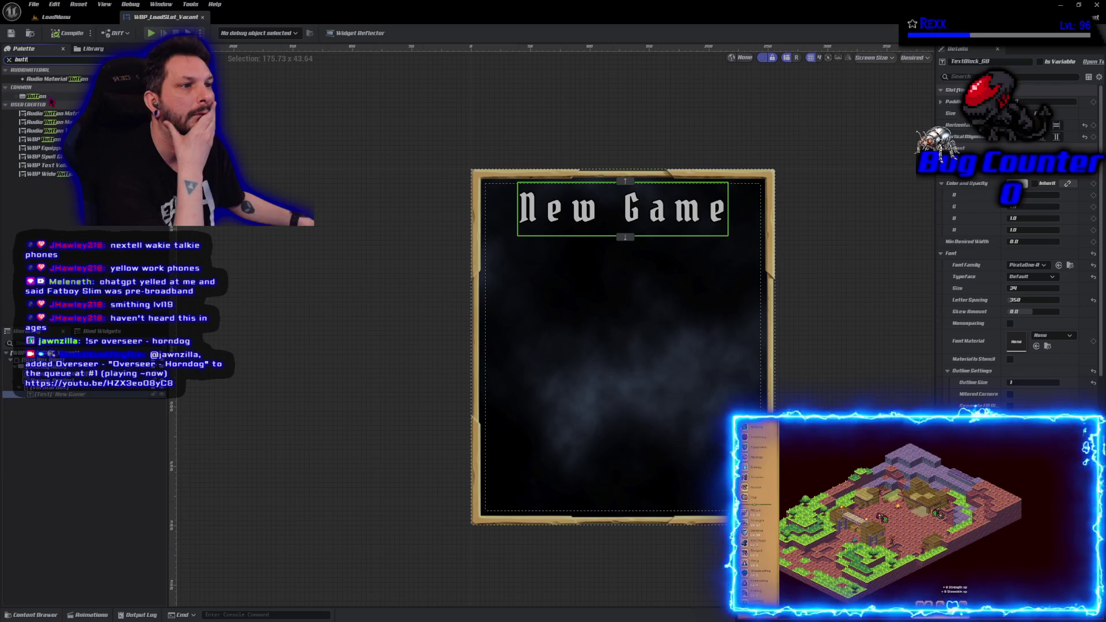
drag(34, 96, 57, 398)
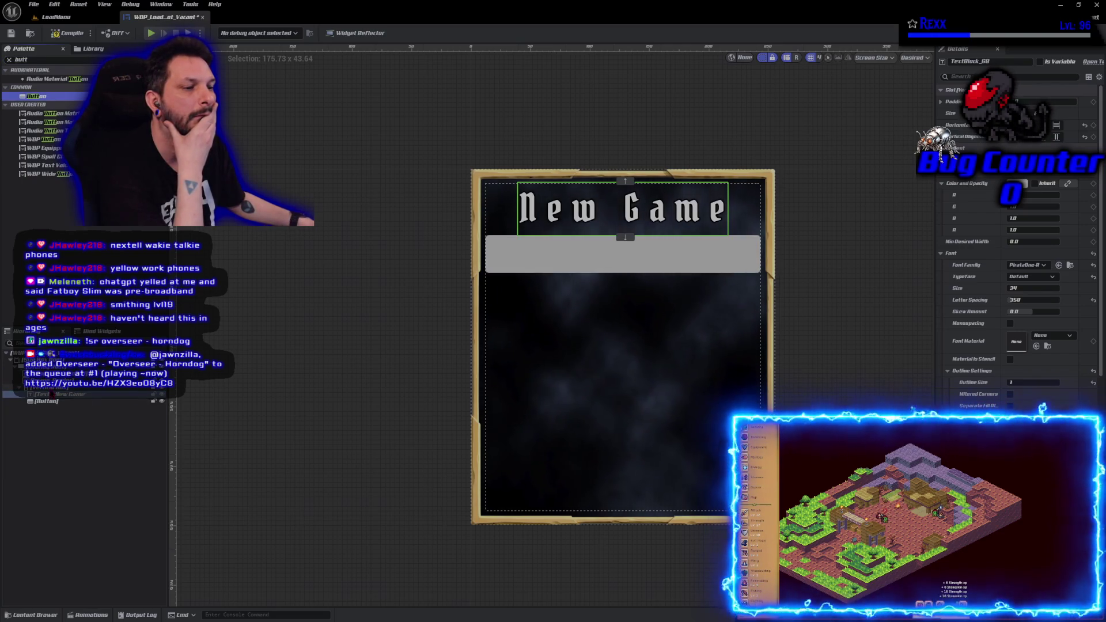
click(57, 401)
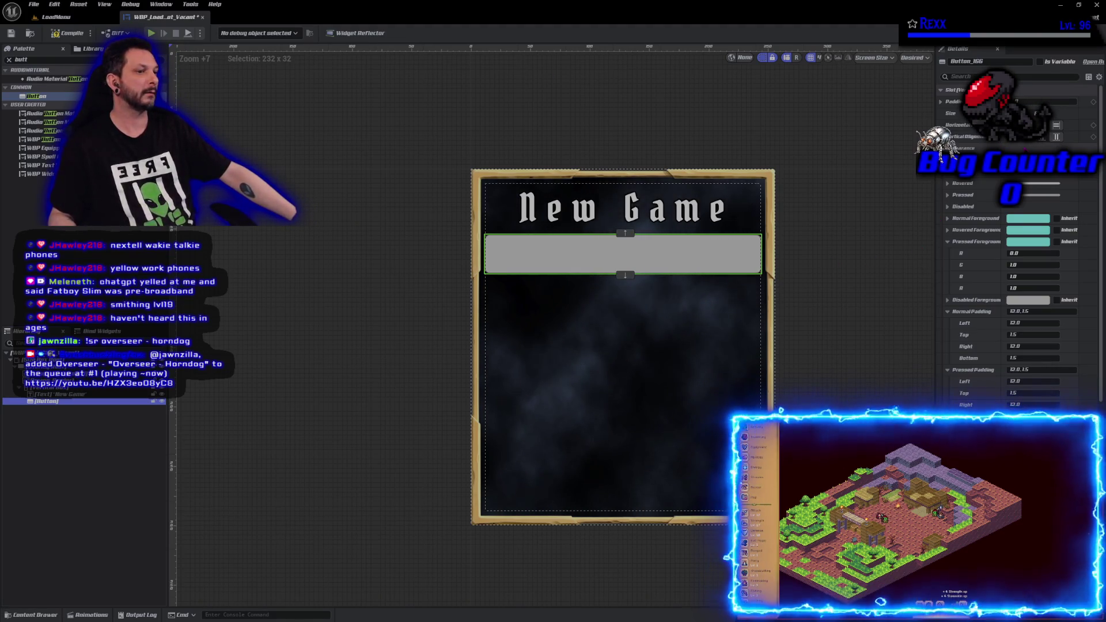
click(1031, 137)
click(1030, 125)
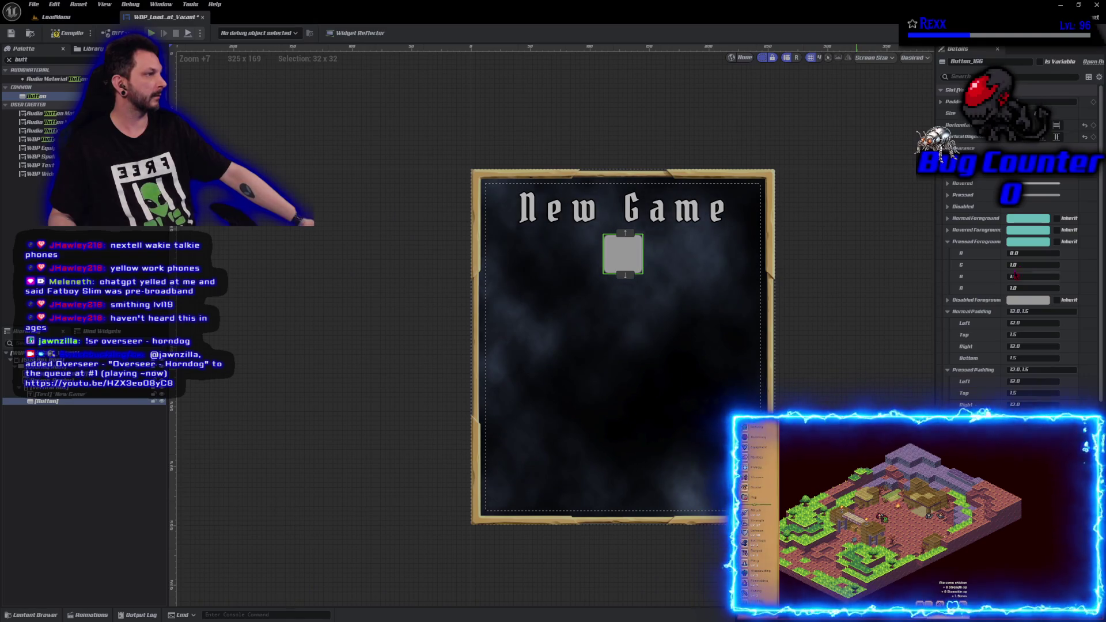
Set the button's Pressed image to PlusIcon_clearBG, compile and save, then switch to Microscape
scroll(1094, 276, down, 2)
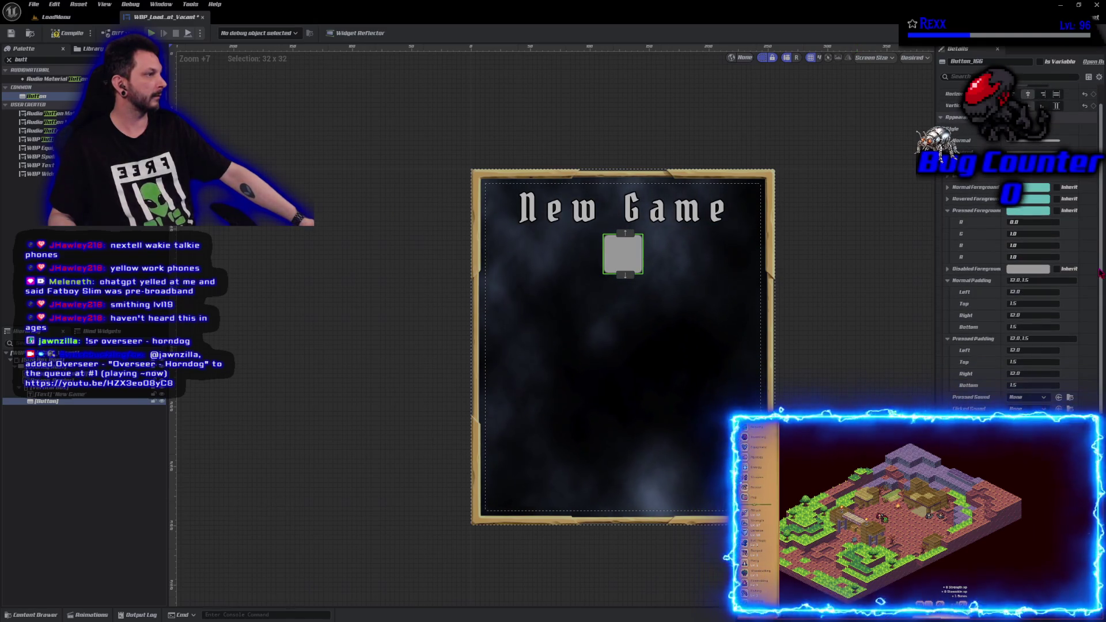
scroll(1099, 270, up, 2)
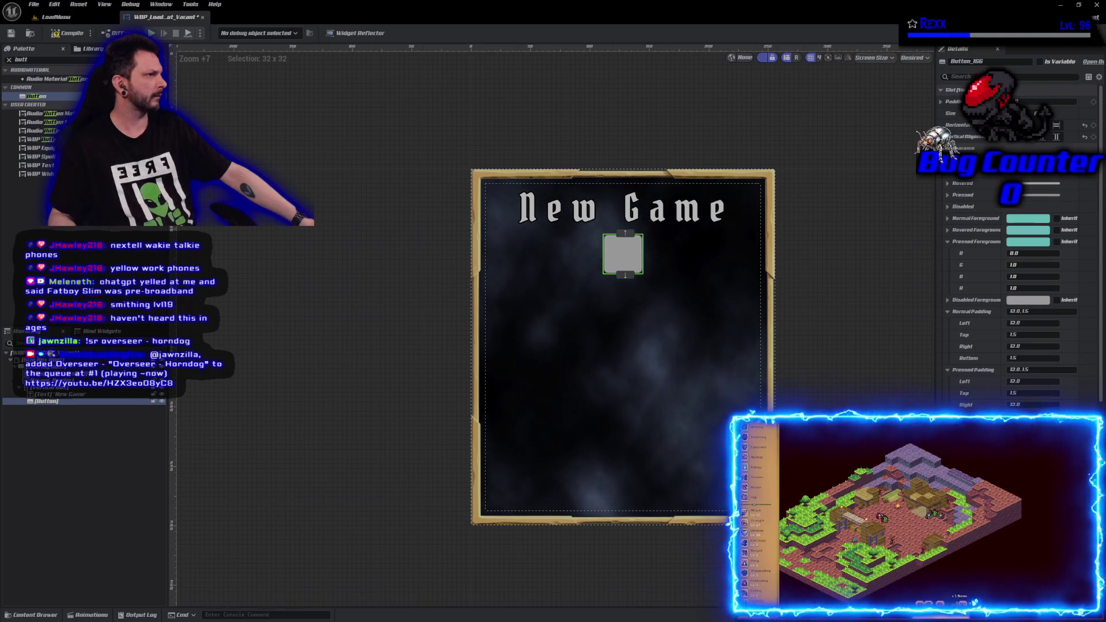
click(947, 173)
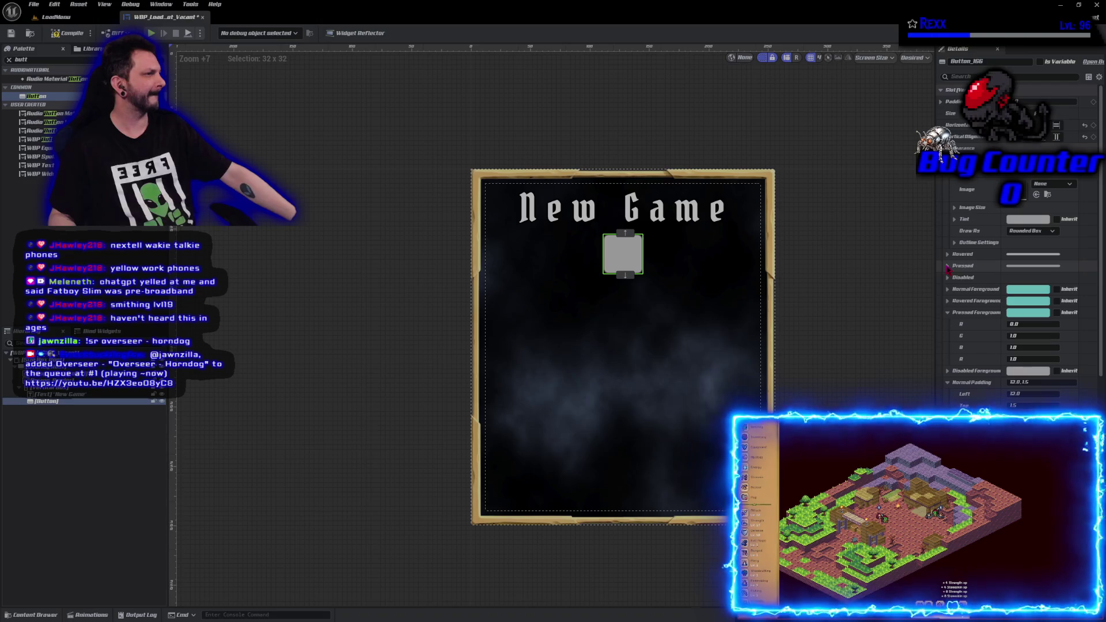
click(948, 265)
click(1054, 278)
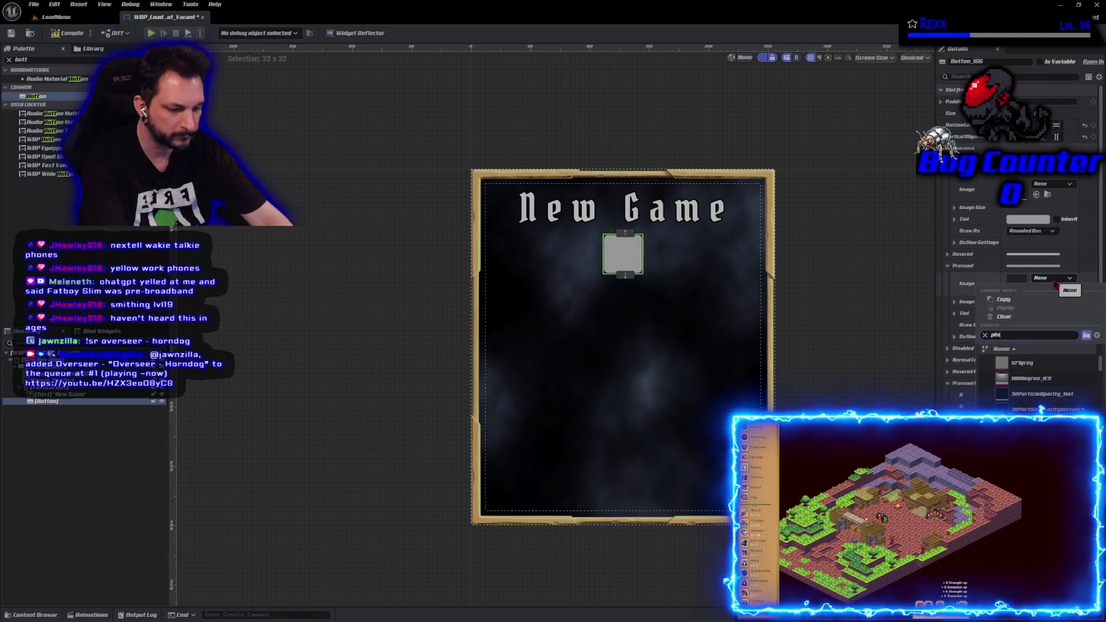
text(pl)
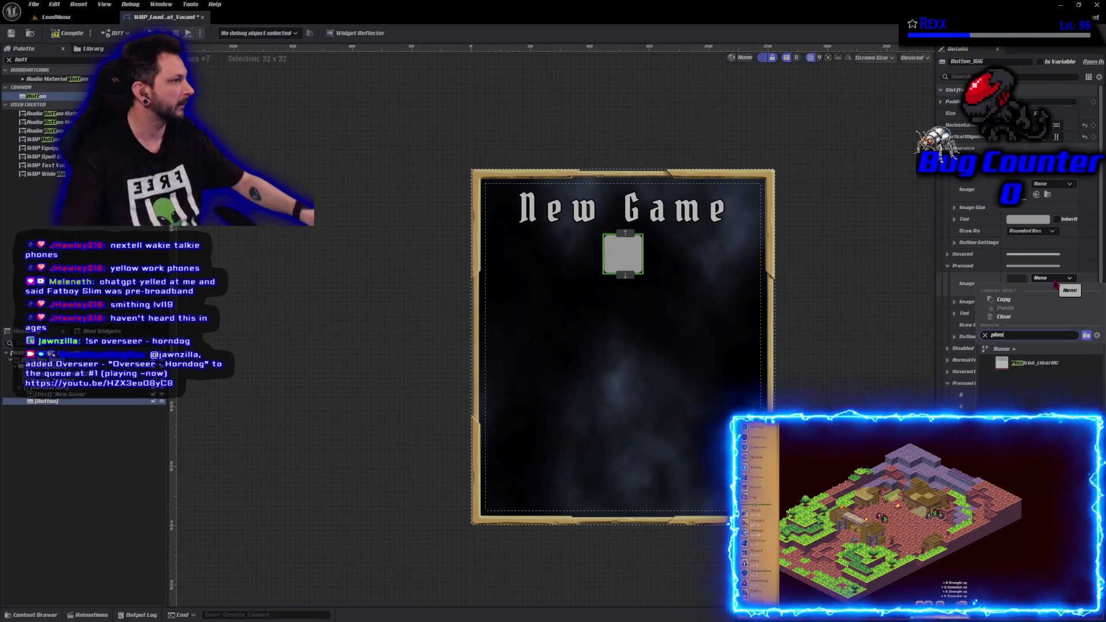
text(us)
click(1051, 368)
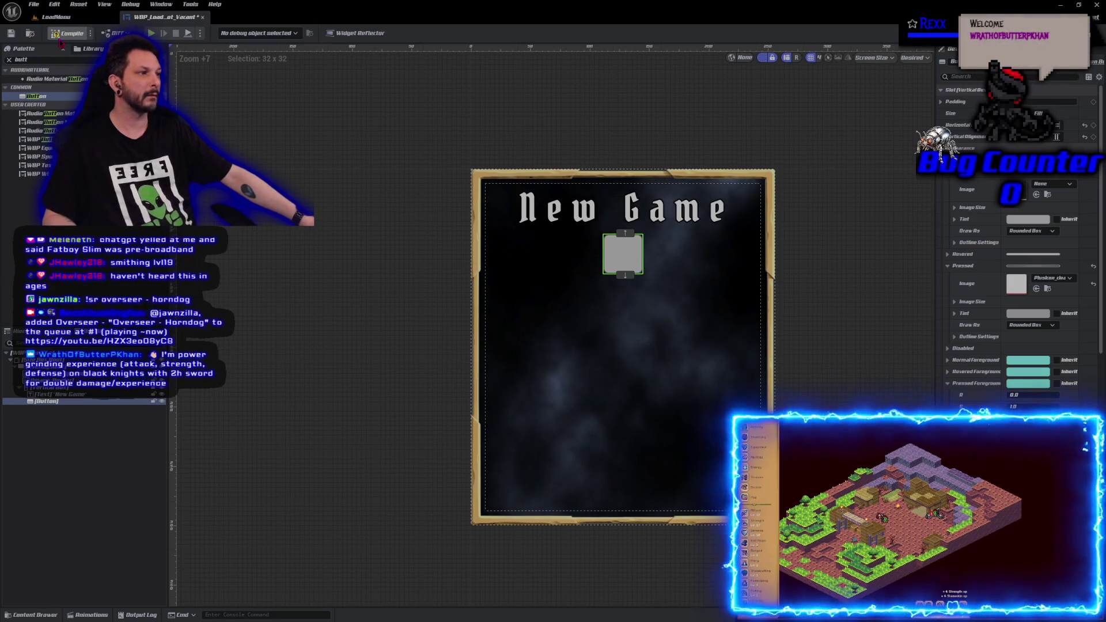
click(70, 34)
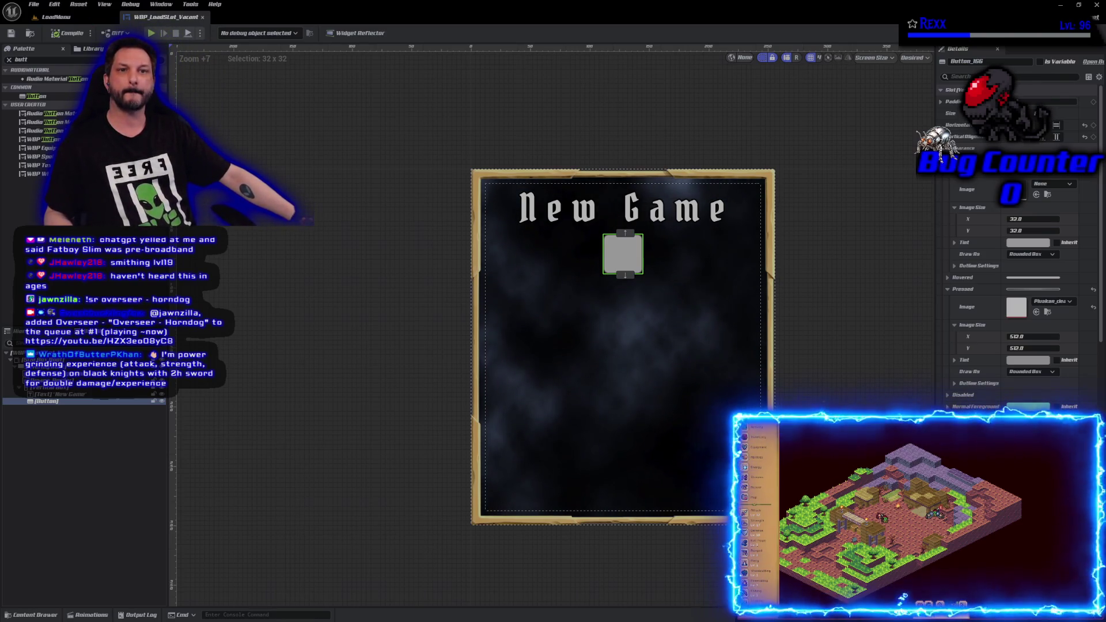
key(alt+Tab)
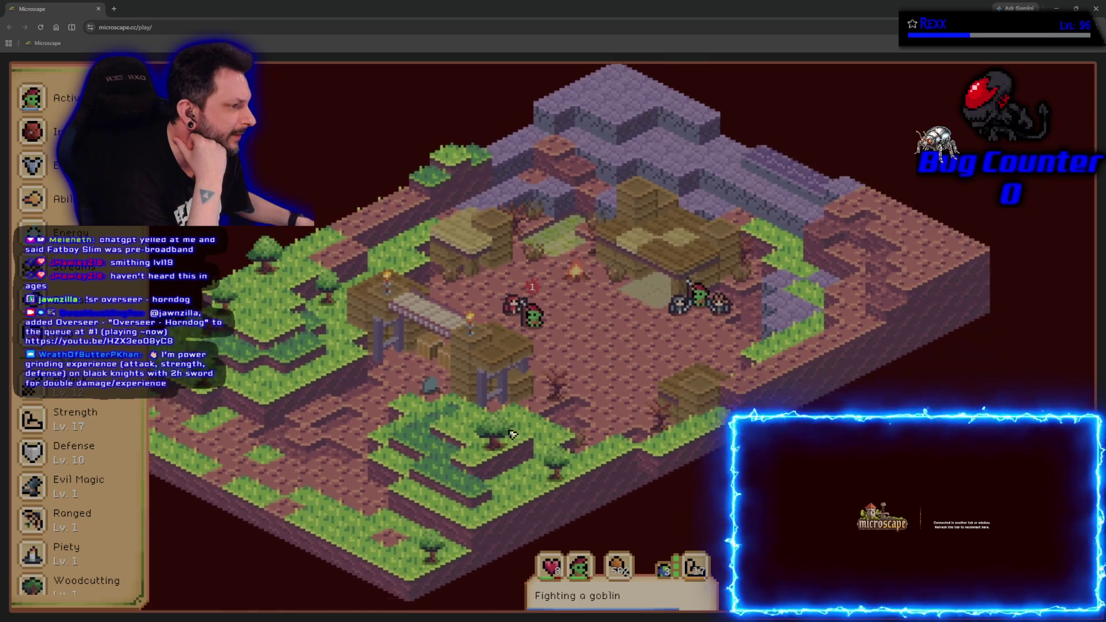
Pan the Microscape map view across Goblin Camp toward the right
right_click(508, 431)
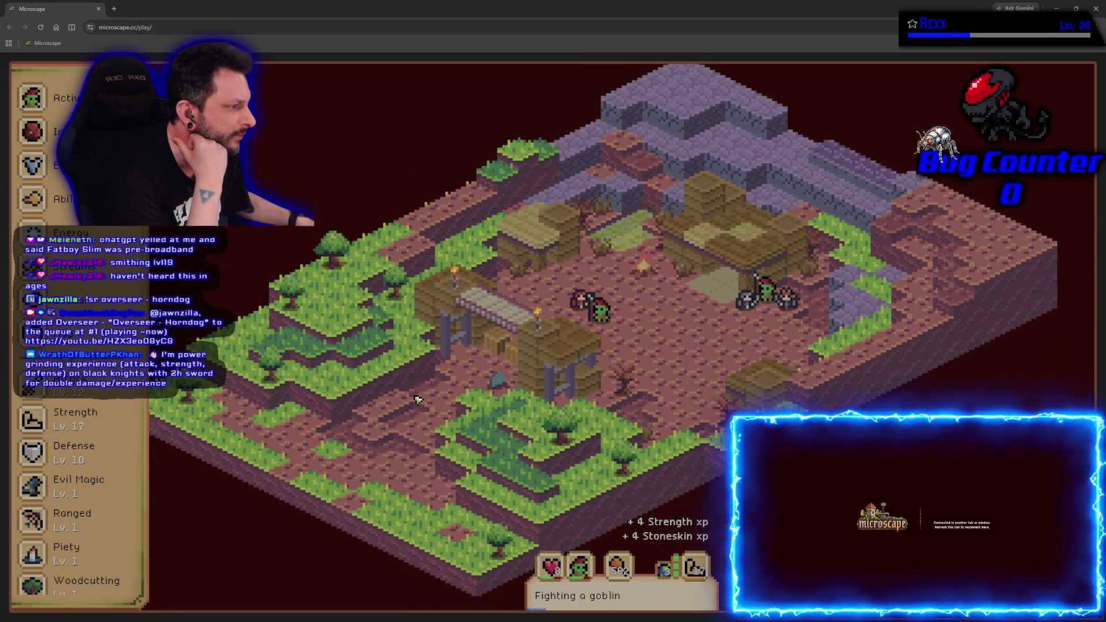
right_click(482, 397)
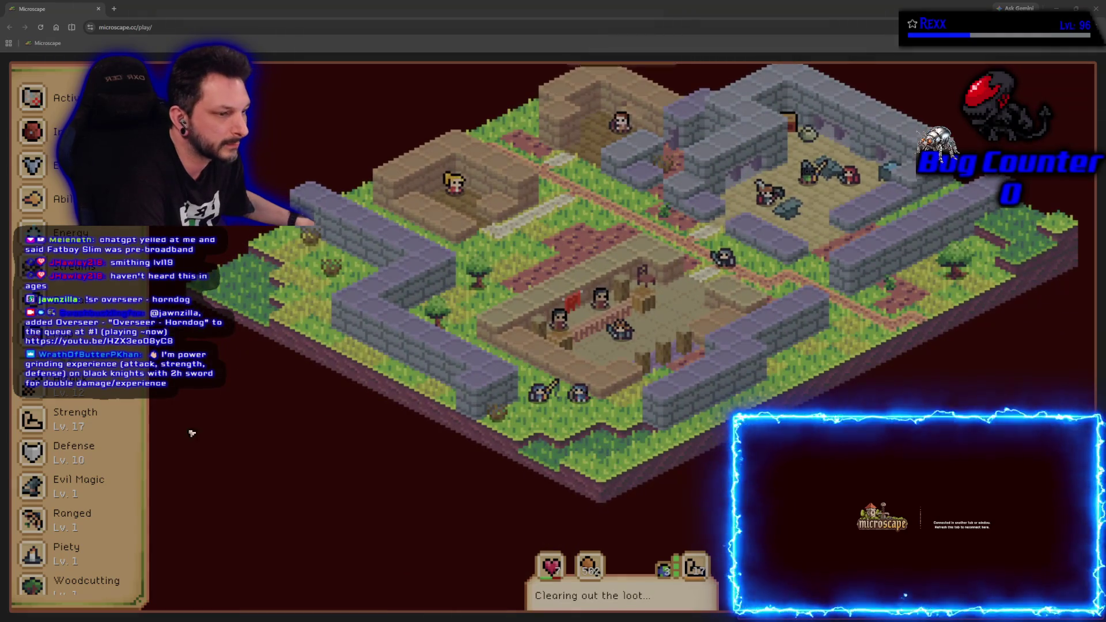
Open the inventory and look at the Bronze arrows' item details
key(i)
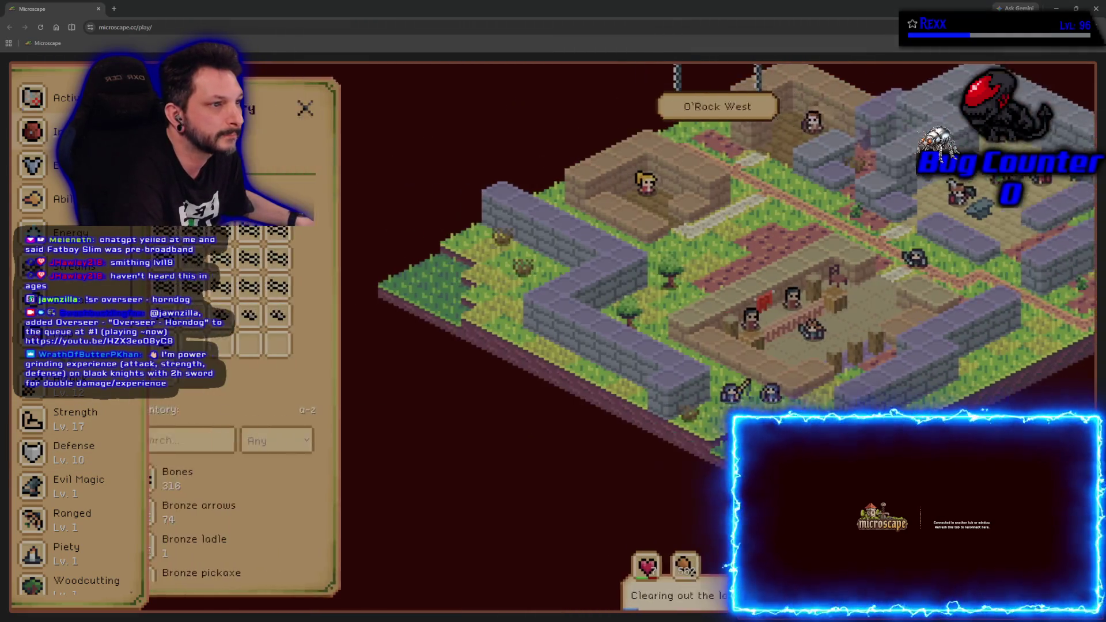
scroll(270, 464, down, 3)
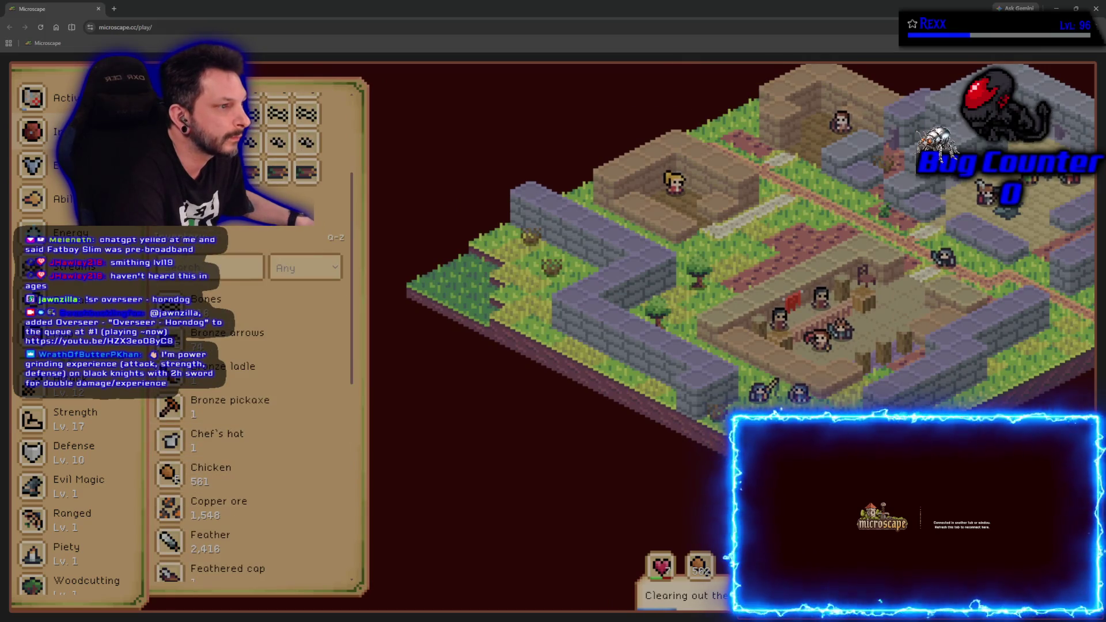
click(227, 337)
key(Escape)
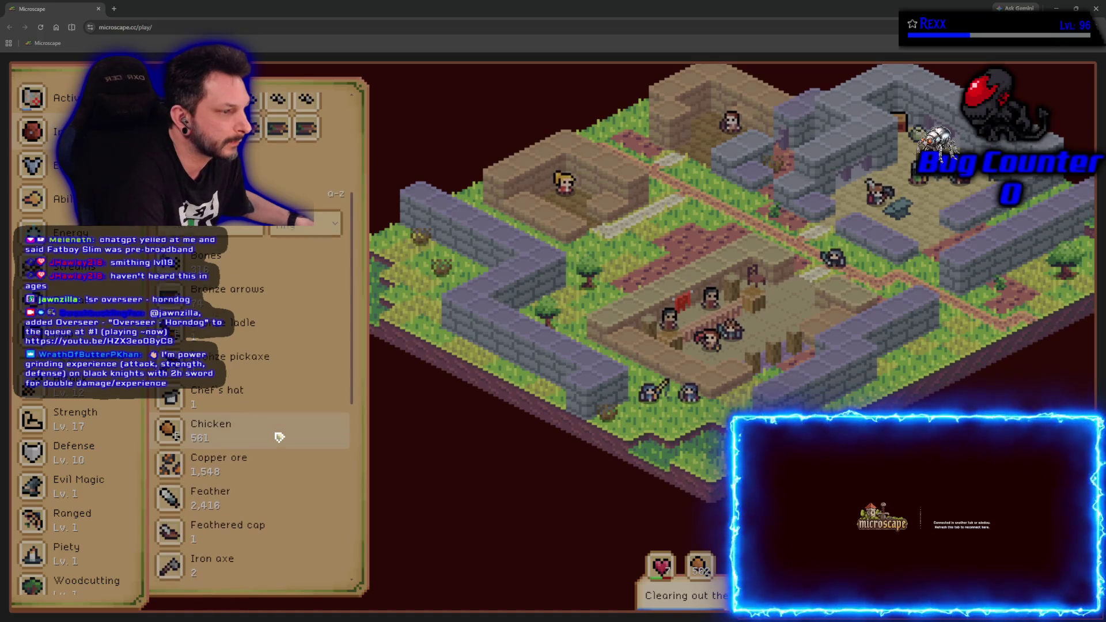
Scroll through the inventory, switch to Equipment, and open the Strength guidebook page
scroll(279, 437, down, 2)
scroll(278, 436, down, 3)
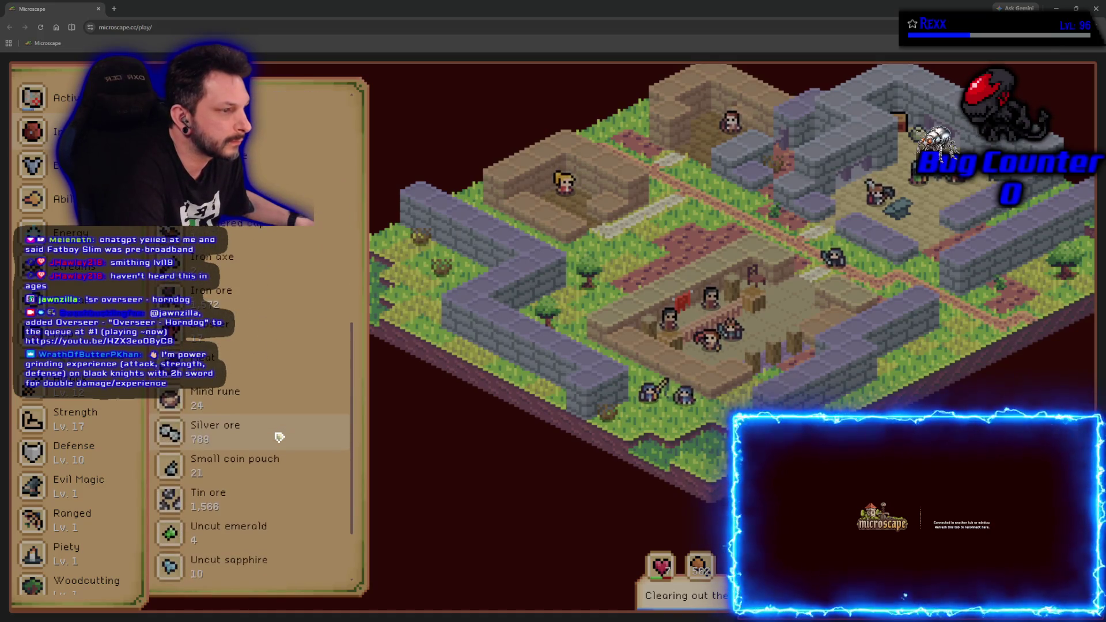
scroll(279, 438, down, 2)
scroll(278, 438, down, 1)
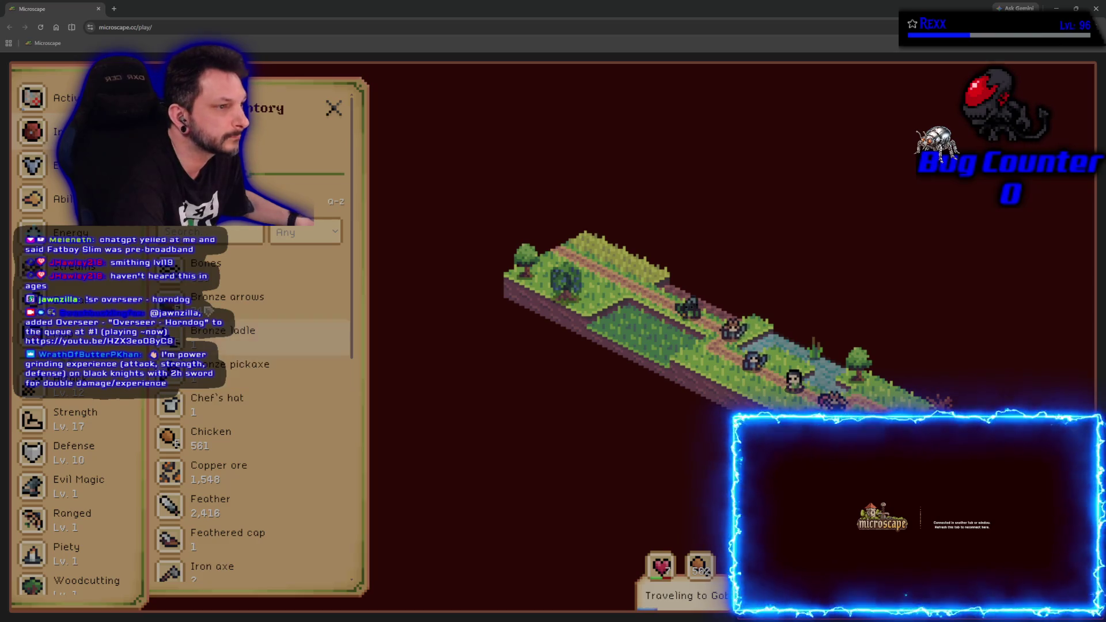
key(e)
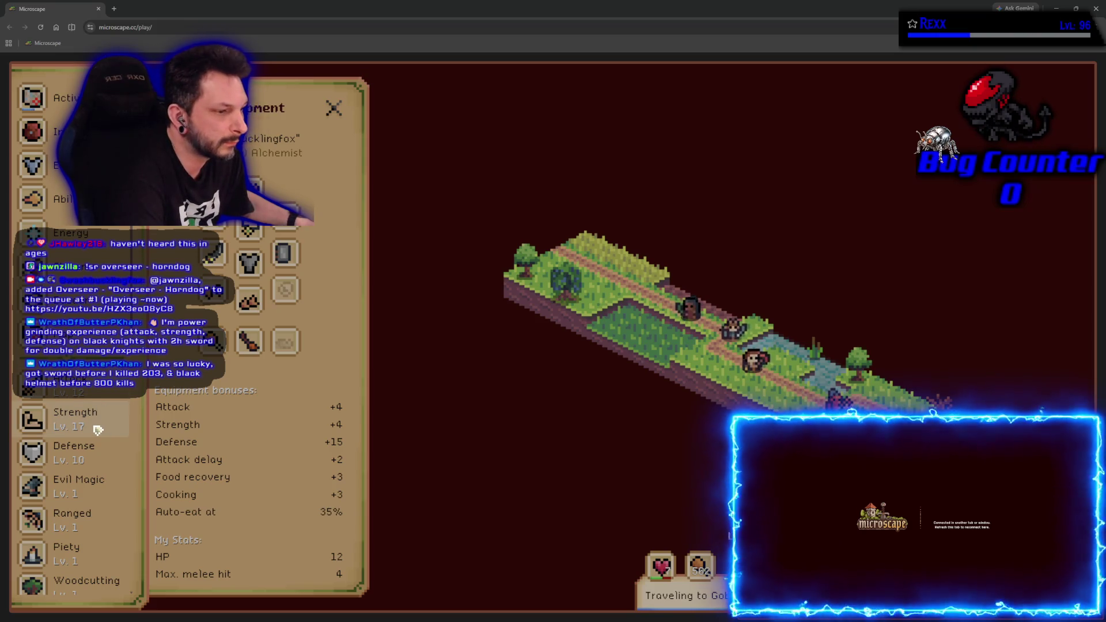
click(98, 430)
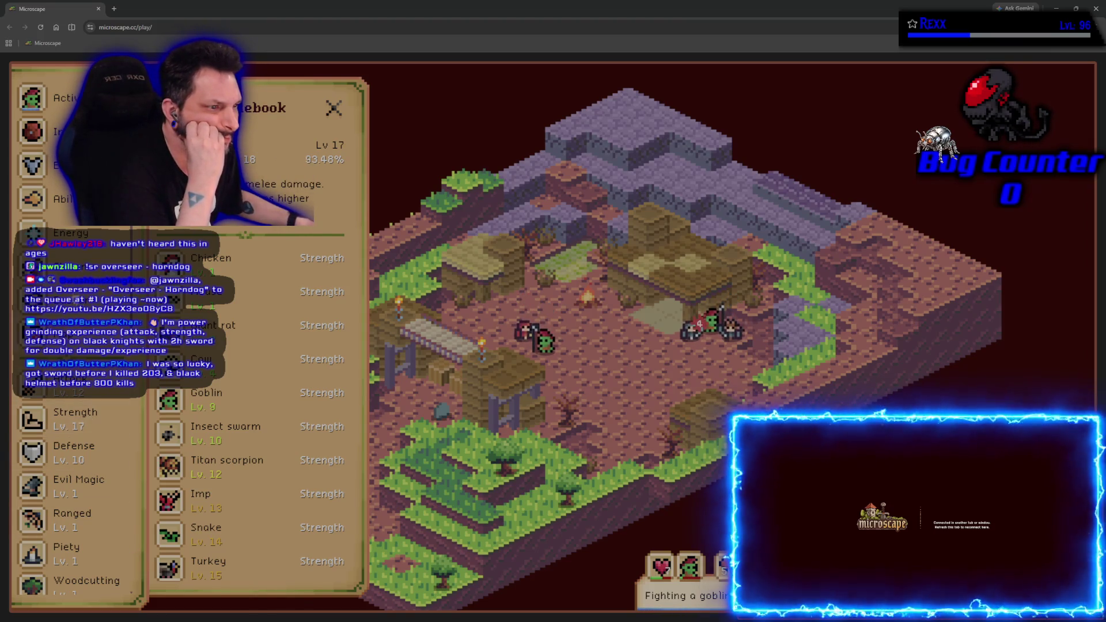
Scroll the Strength page and open the Bazaar sell offers
scroll(102, 468, down, 5)
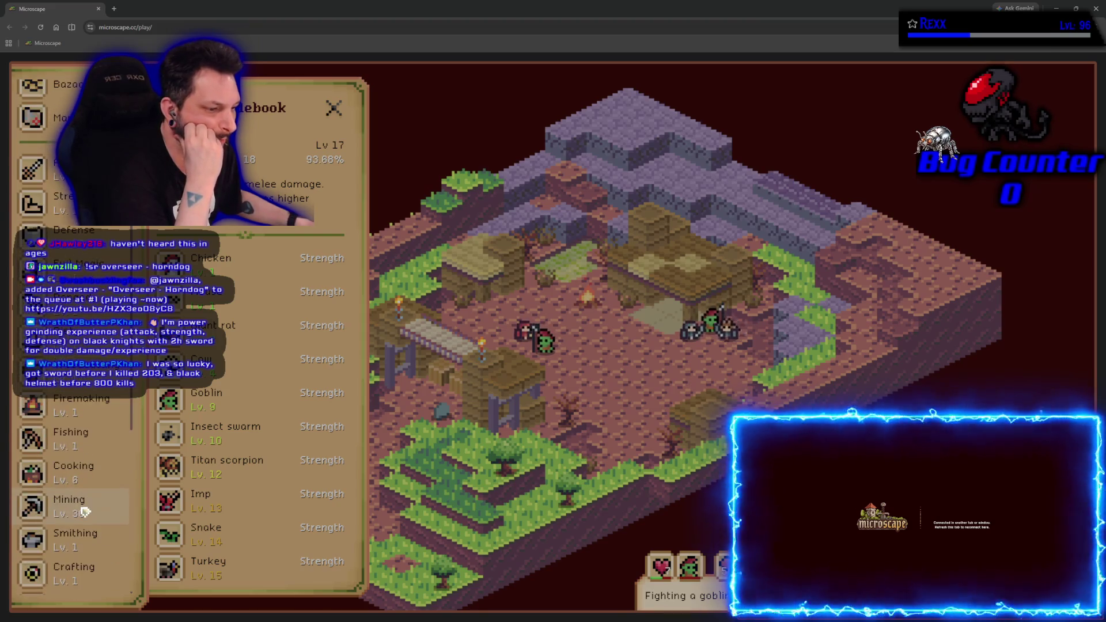
scroll(63, 501, down, 5)
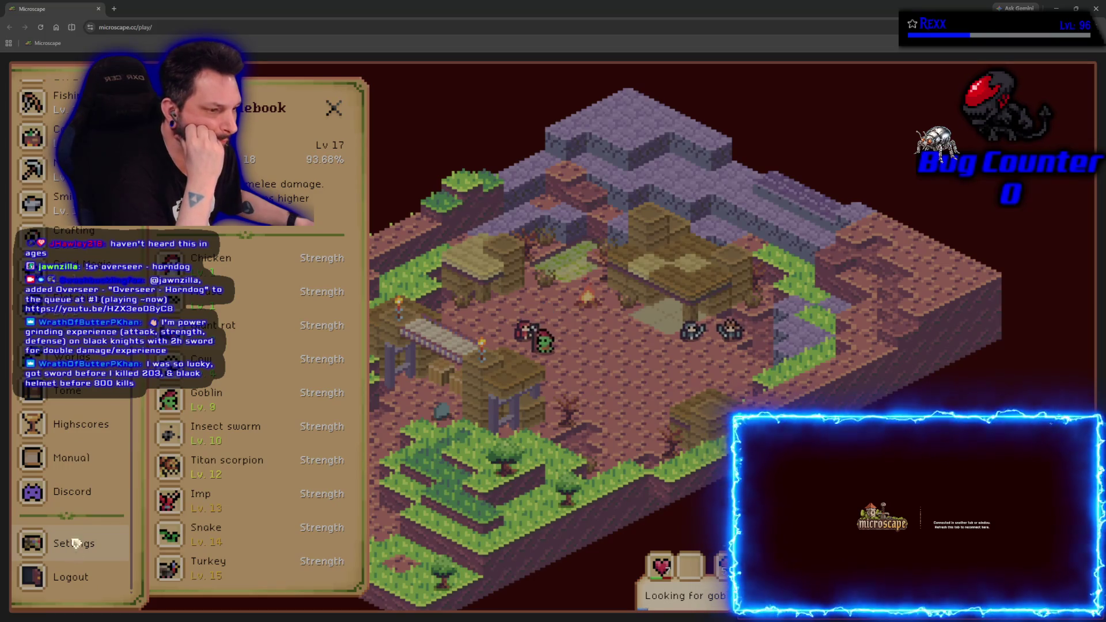
scroll(72, 492, up, 10)
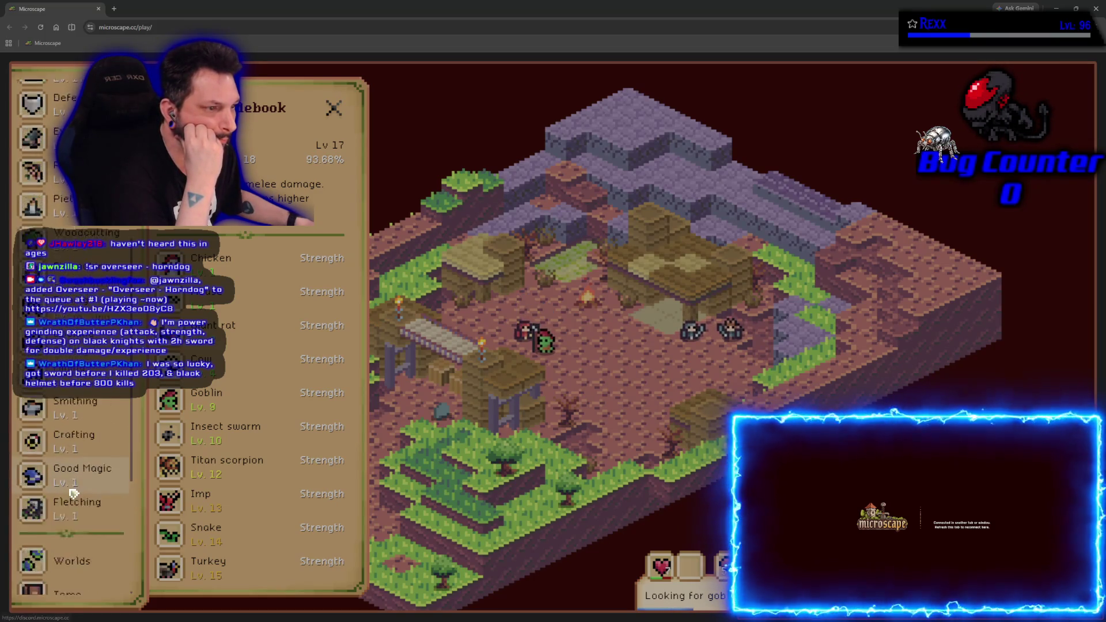
click(58, 136)
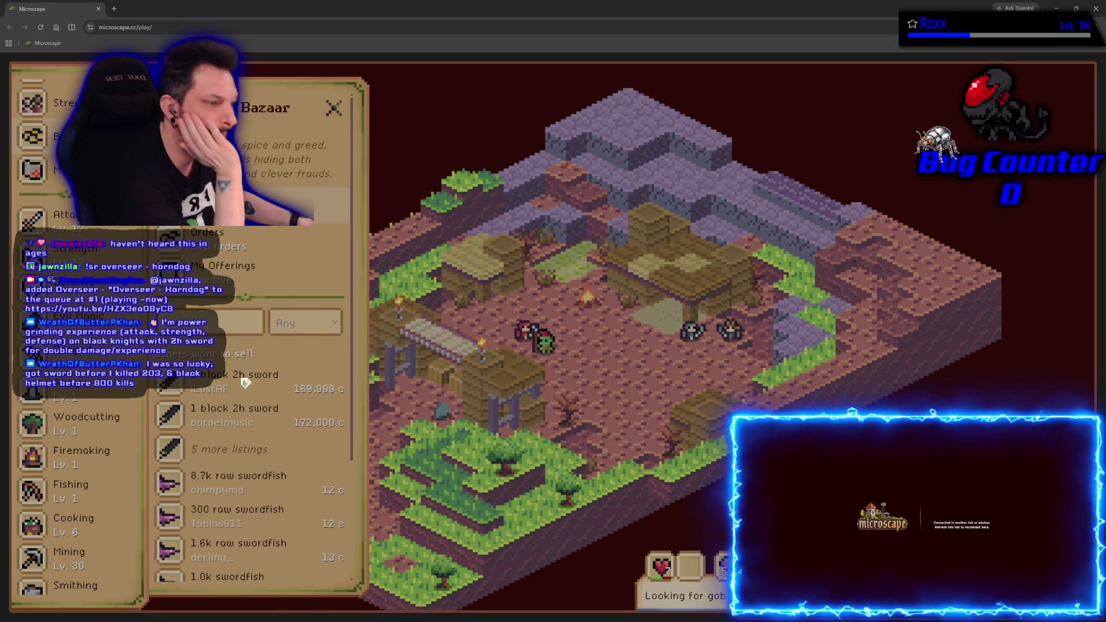
Inspect the black 2h sword offer, its stats and Cursed Strength ability, then close the panel
scroll(261, 440, down, 5)
scroll(261, 440, up, 2)
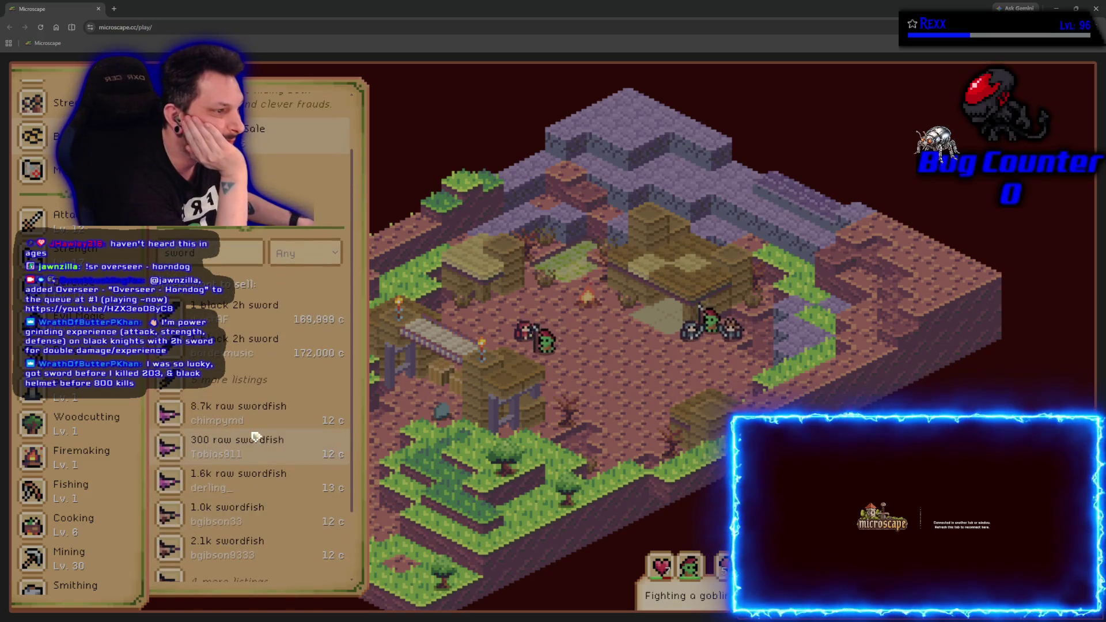
click(274, 343)
click(299, 201)
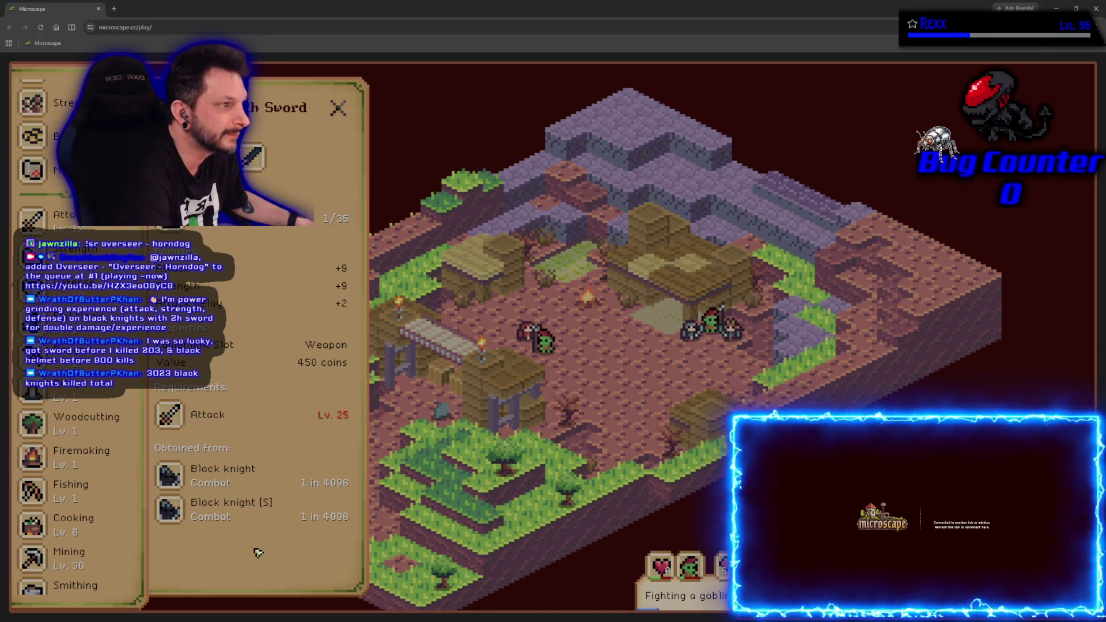
click(265, 224)
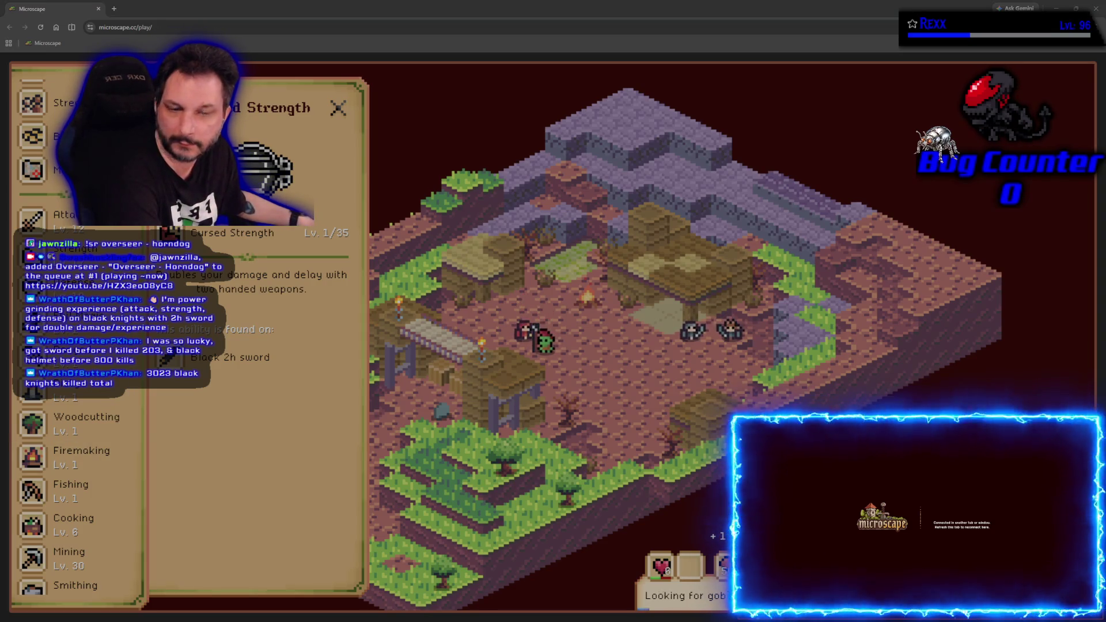
click(338, 107)
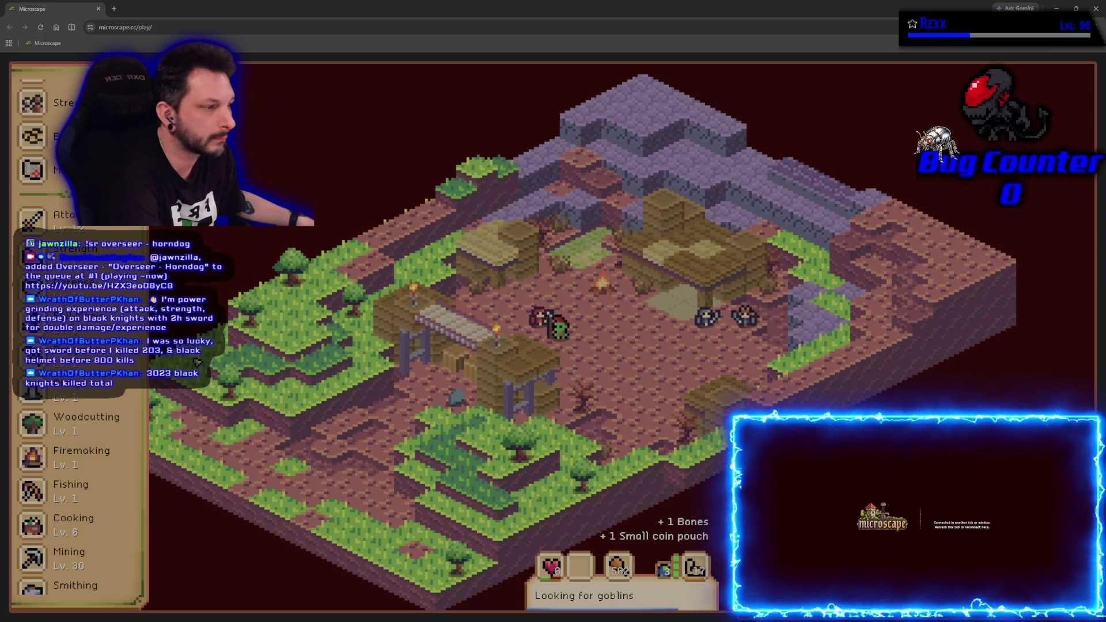
Flip to the Unreal widget and back, move the Microscape window aside, and reload it with F5
key(alt+Tab)
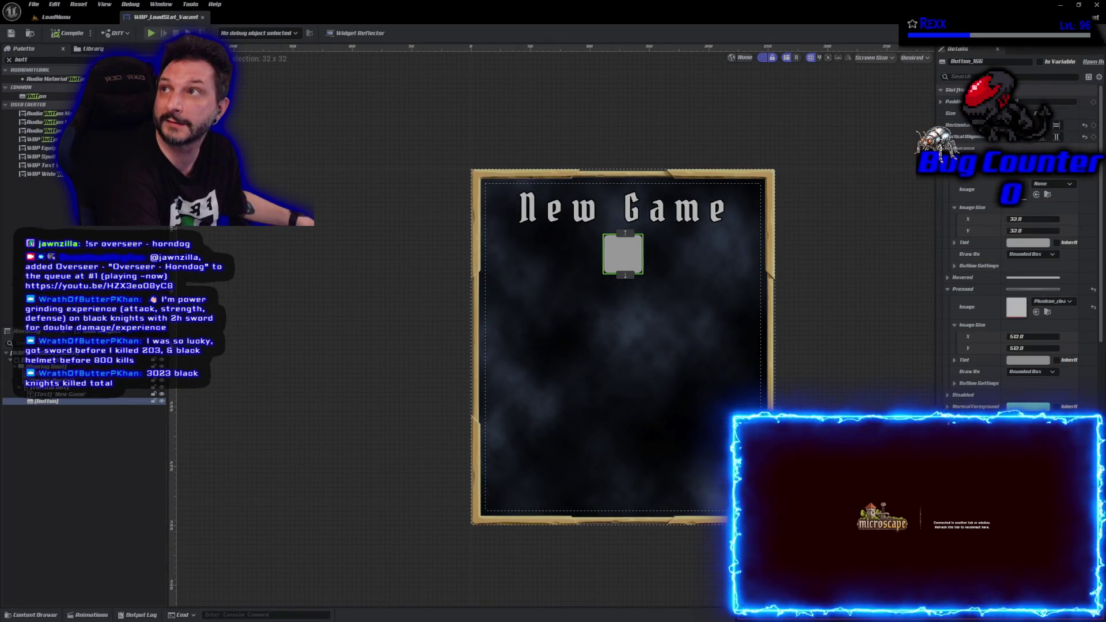
key(alt+Tab)
drag(450, 143, 406, 136)
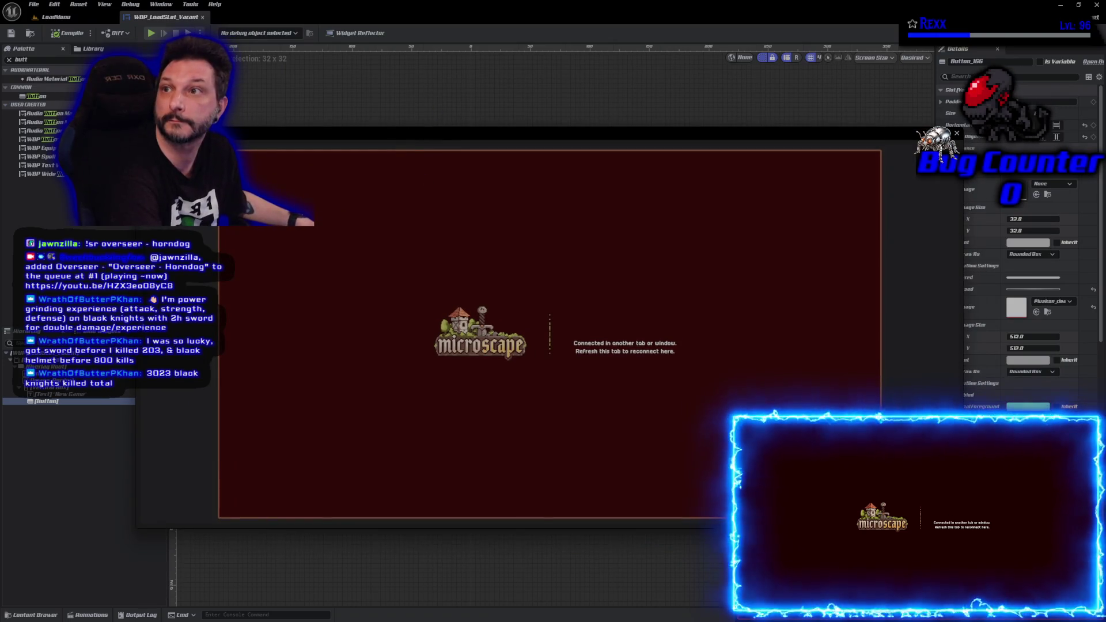
click(983, 406)
key(F5)
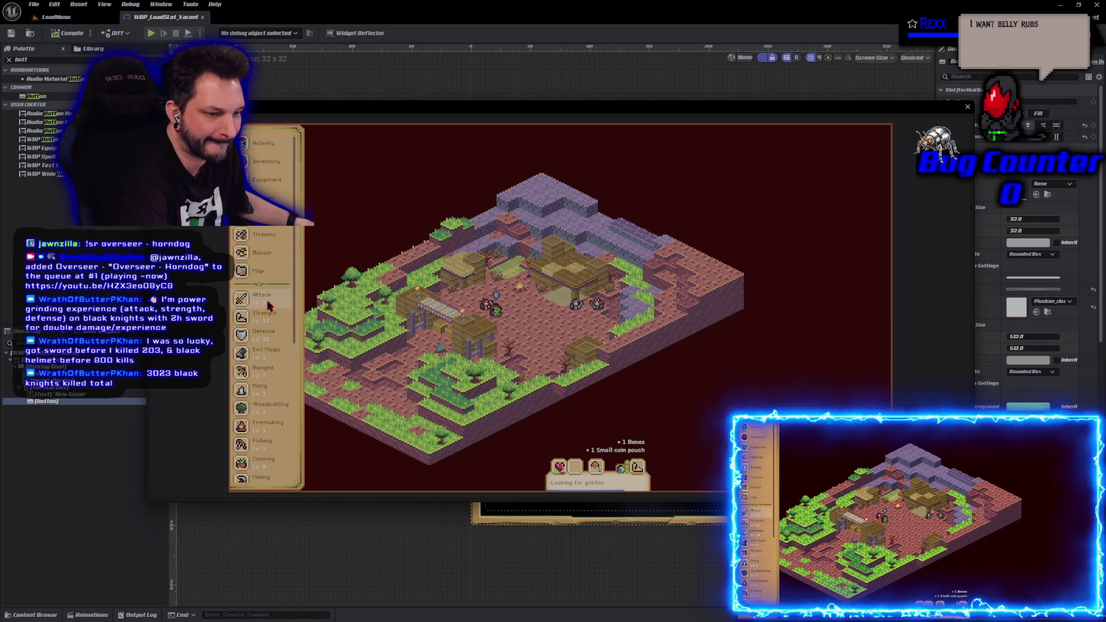
Open the world map, zoom in, and view details for the Elshand Temple Ruins, B1 and B4
click(273, 274)
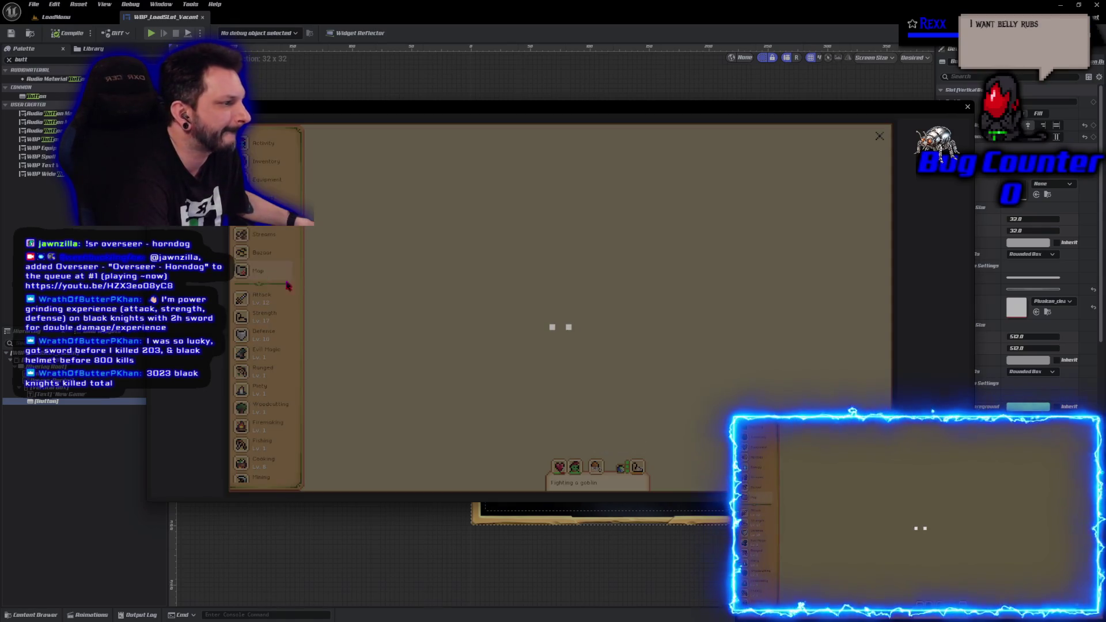
scroll(546, 344, up, 3)
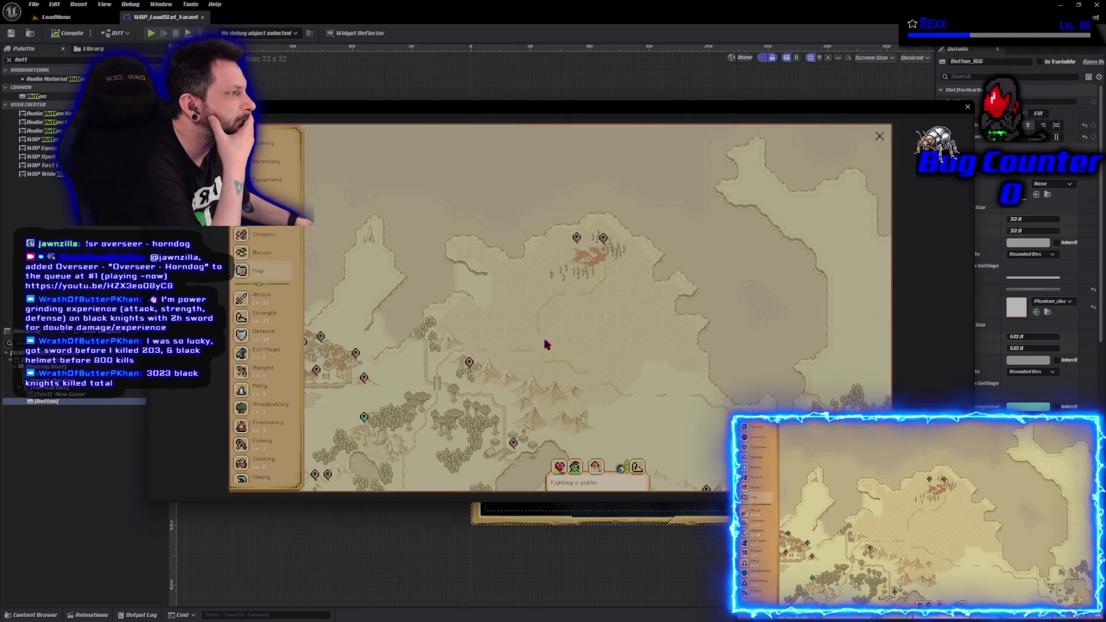
scroll(610, 338, up, 3)
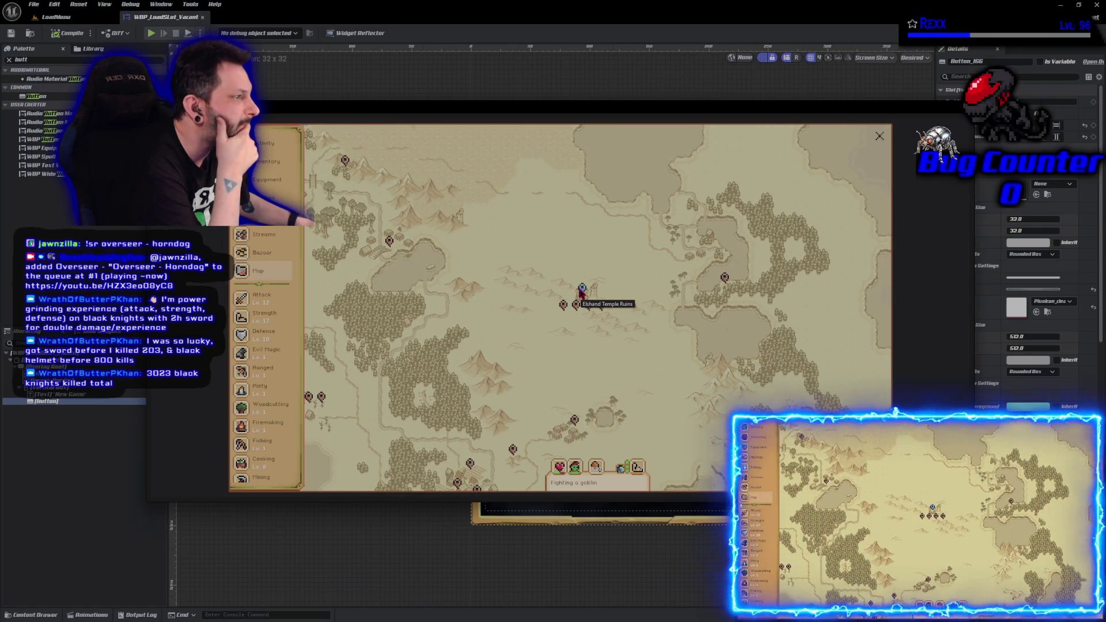
click(578, 321)
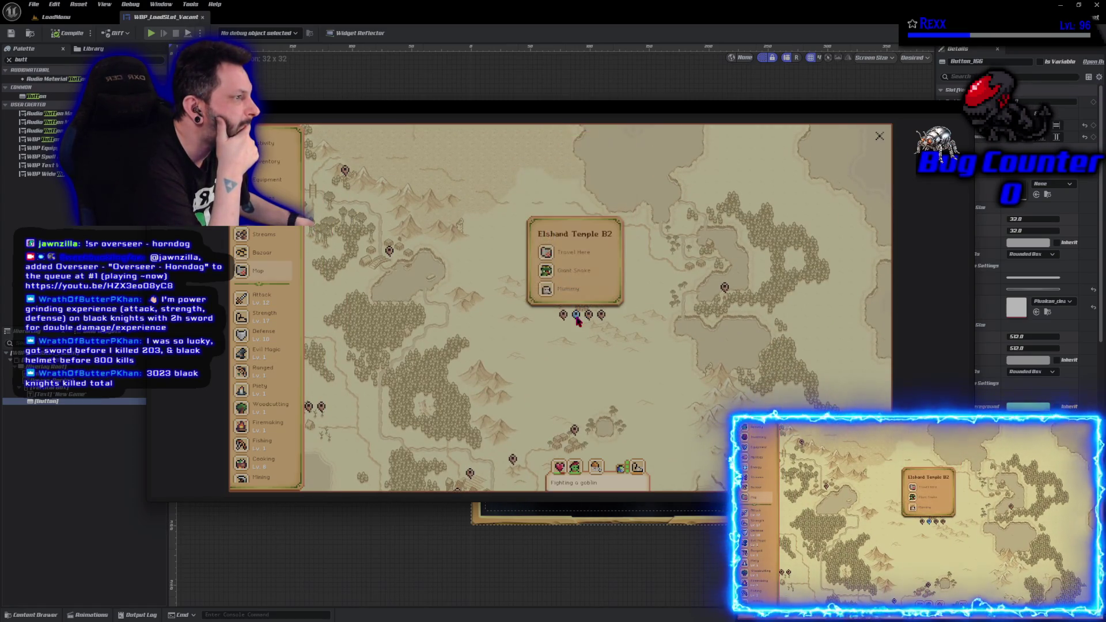
click(564, 315)
click(588, 319)
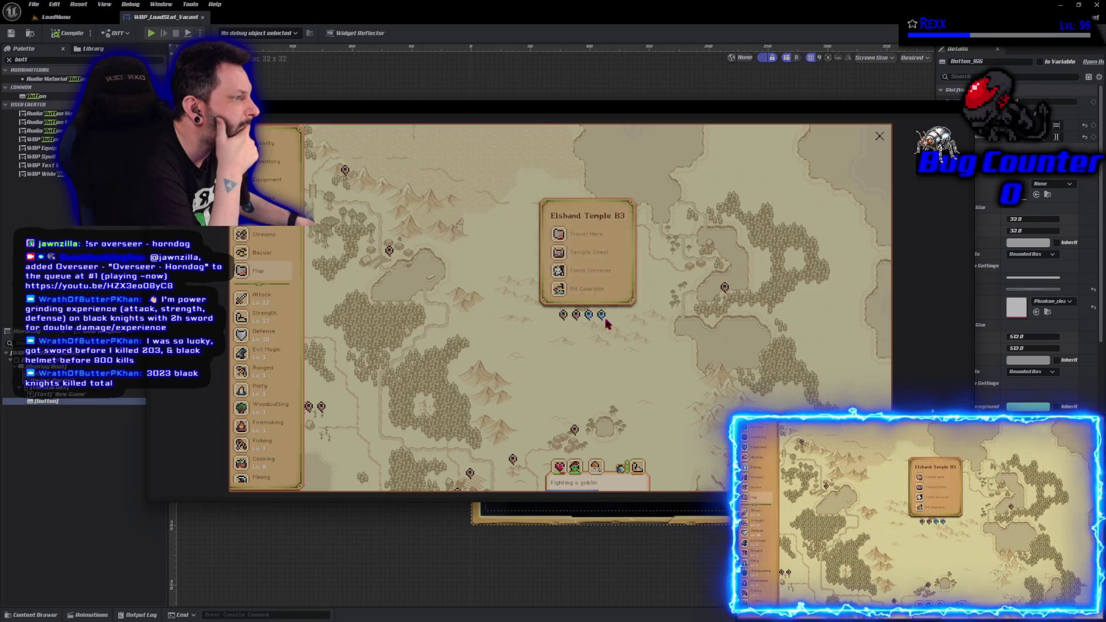
click(602, 316)
Pan the map to check Havendell Dungeon, Fellroot Swamp Hut and Oracle's Village
mouse_move(637, 375)
mouse_down()
mouse_move(451, 313)
mouse_move(662, 276)
mouse_up()
click(716, 264)
scroll(656, 351, down, 3)
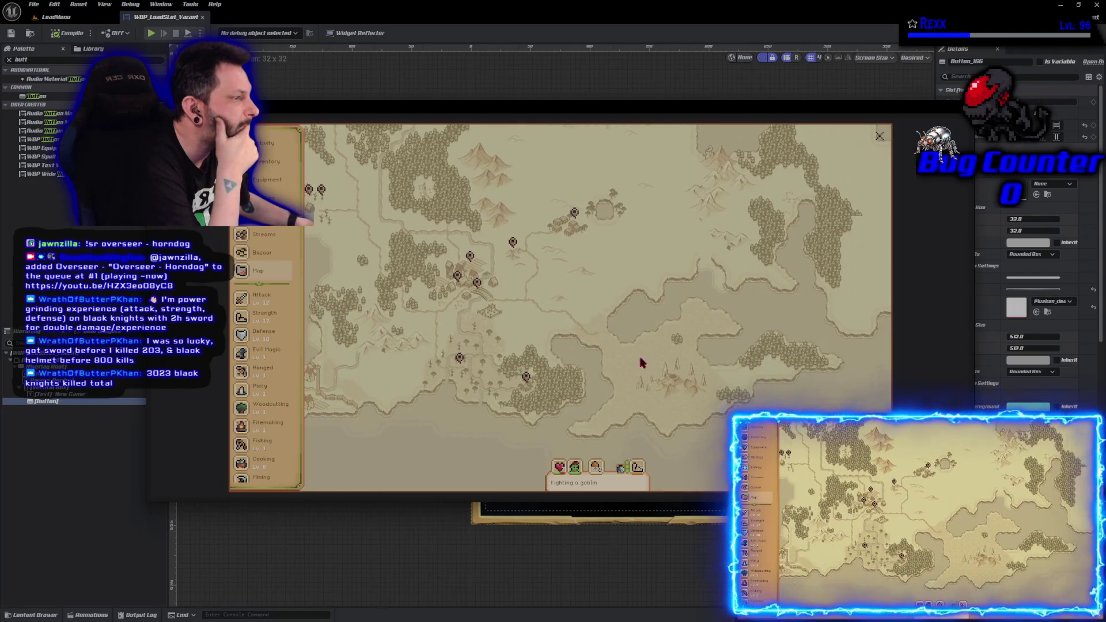
click(526, 378)
drag(493, 407, 700, 402)
drag(569, 369, 451, 349)
click(426, 344)
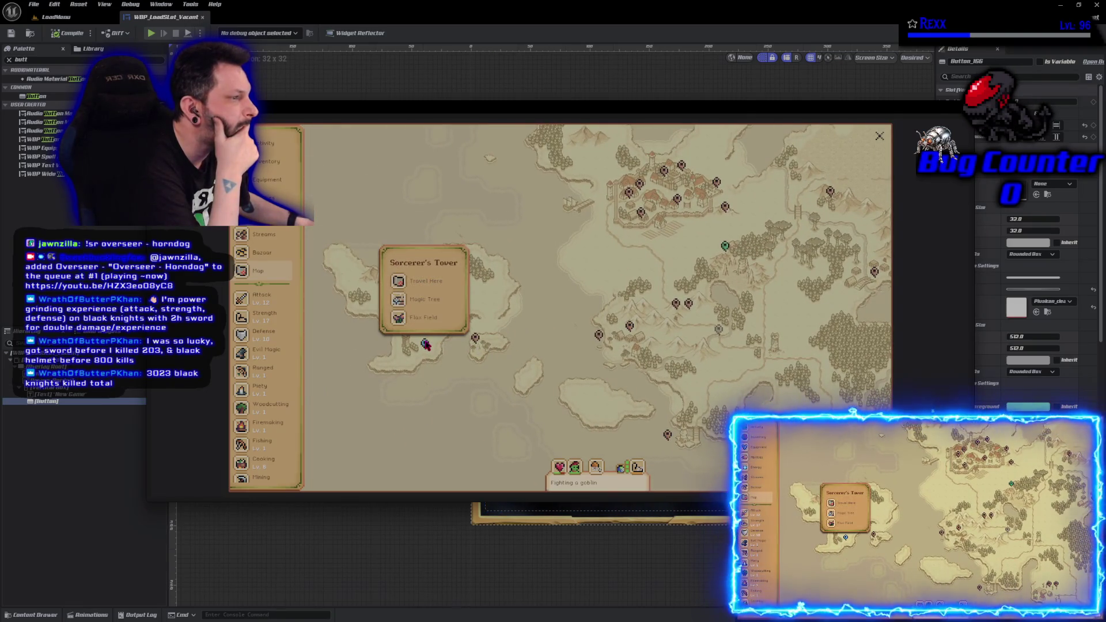
click(397, 263)
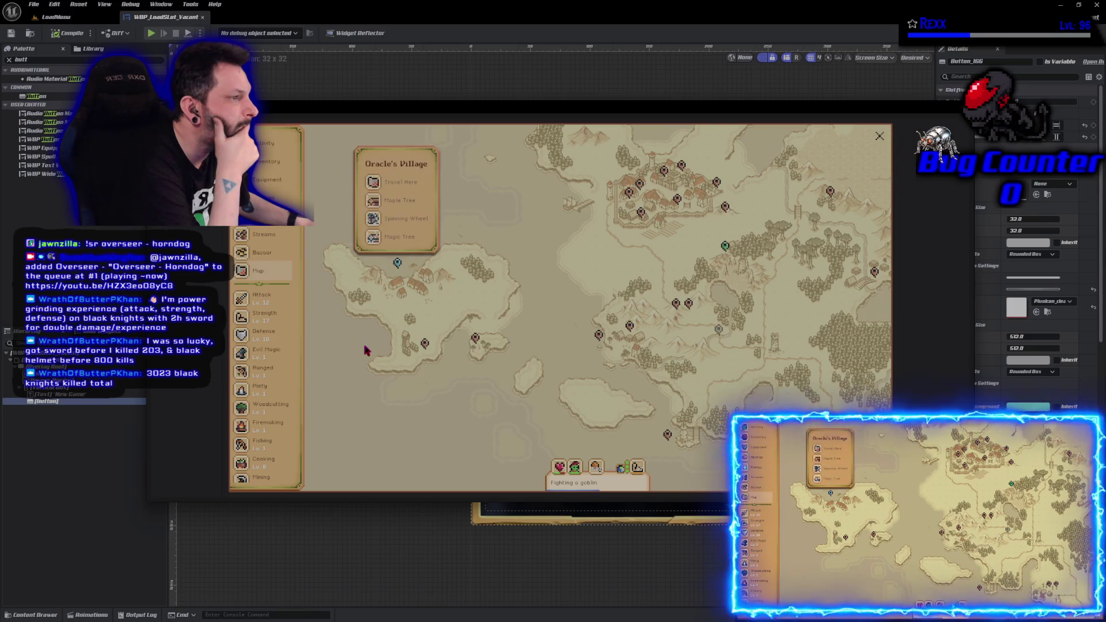
Pan north and west to view the Viking Village details, then keep panning the map
mouse_move(604, 286)
mouse_down()
mouse_move(434, 346)
mouse_move(441, 384)
mouse_up()
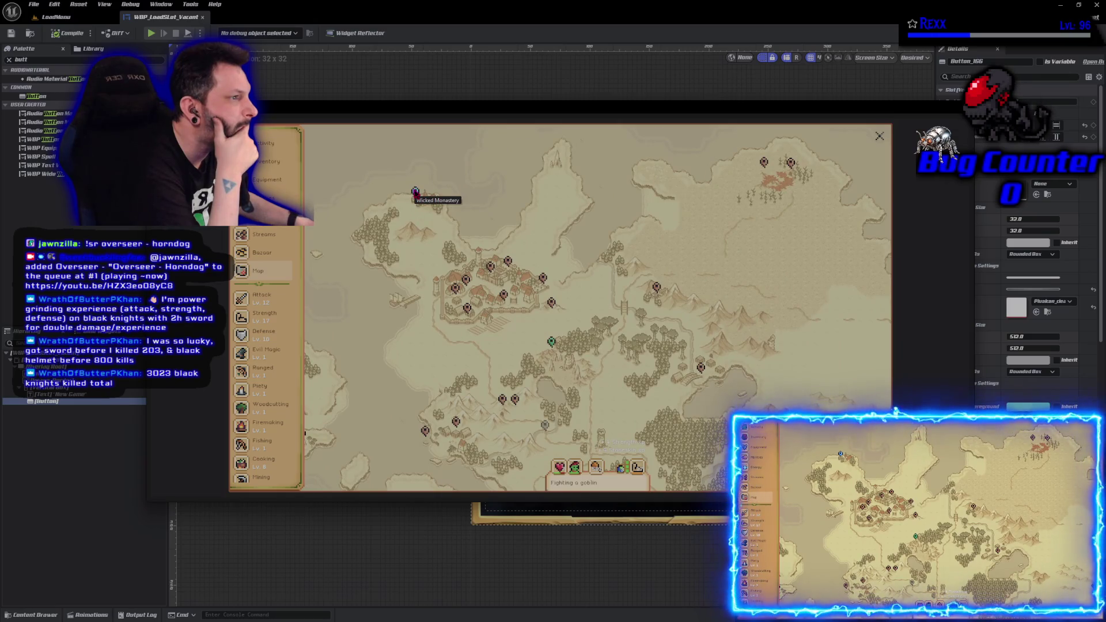
mouse_move(765, 261)
mouse_down()
mouse_move(592, 283)
mouse_move(641, 140)
mouse_up()
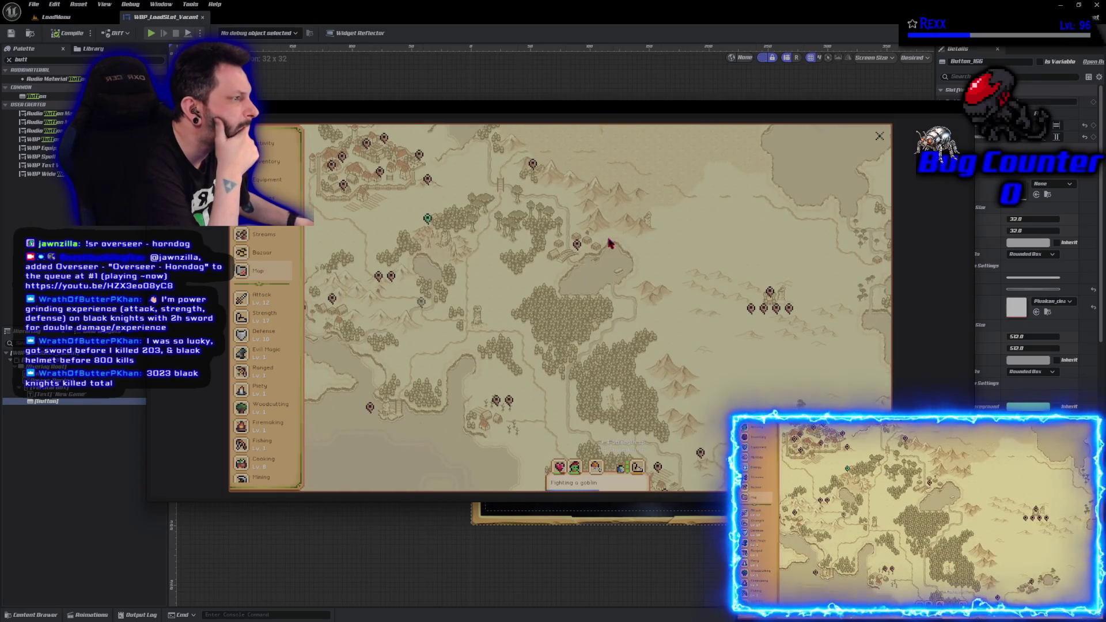
click(577, 245)
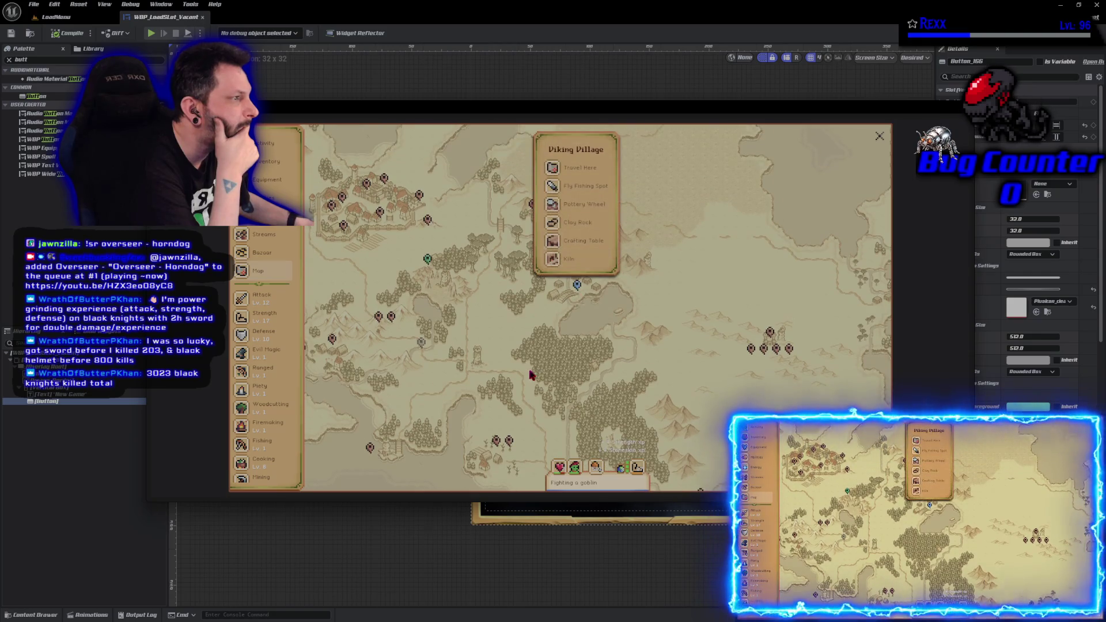
drag(513, 395, 565, 279)
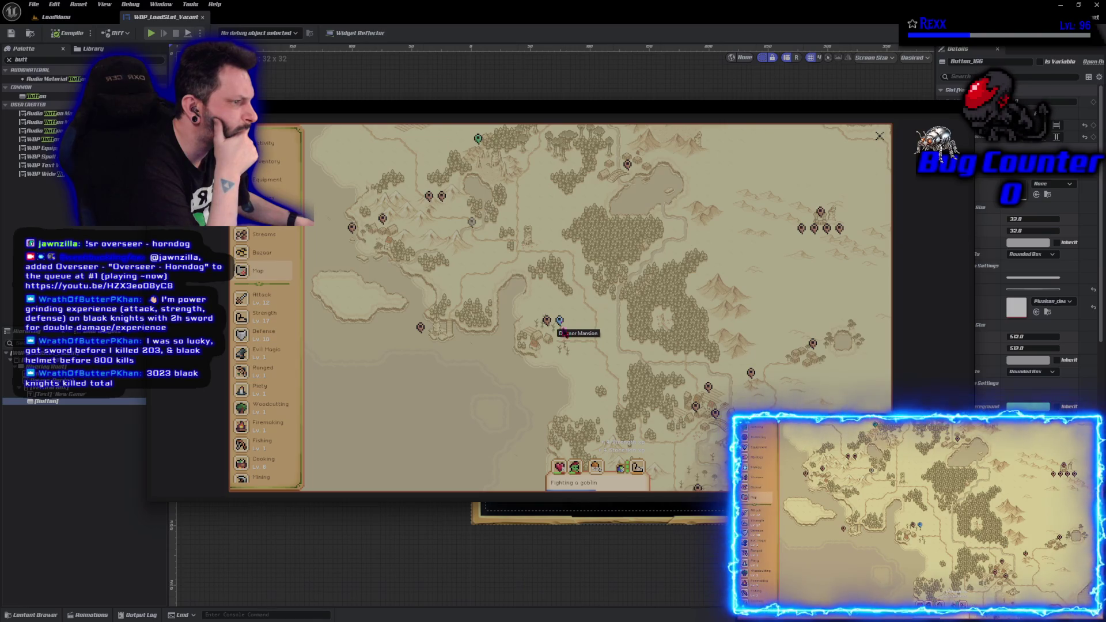
mouse_move(708, 349)
mouse_down()
mouse_move(536, 233)
mouse_move(574, 213)
mouse_move(638, 206)
mouse_move(522, 247)
mouse_up()
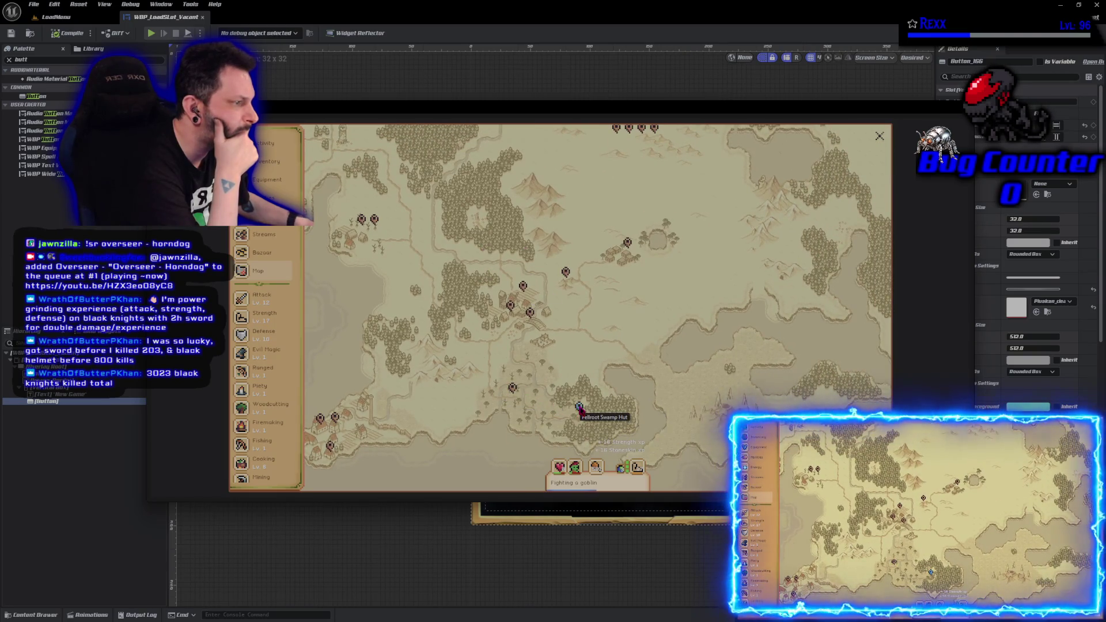
mouse_move(578, 409)
mouse_down()
mouse_move(585, 328)
mouse_move(582, 511)
mouse_move(464, 424)
mouse_move(601, 316)
mouse_up()
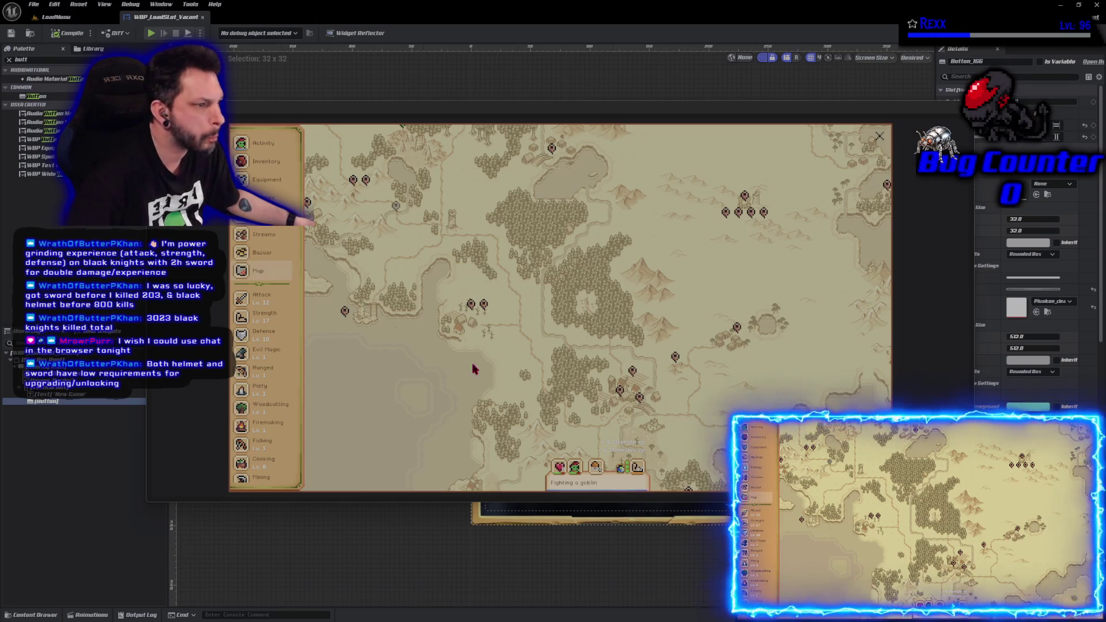
Pan to Black Knight's Fort and bring up its location details
mouse_move(504, 345)
mouse_down()
mouse_move(509, 402)
mouse_move(553, 386)
mouse_up()
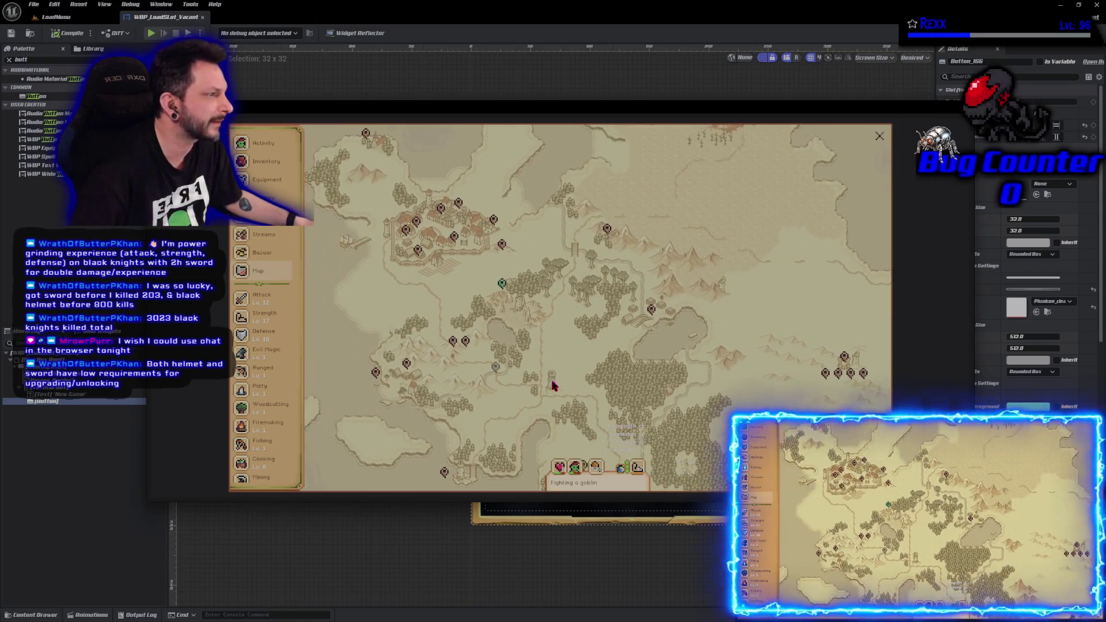
click(608, 232)
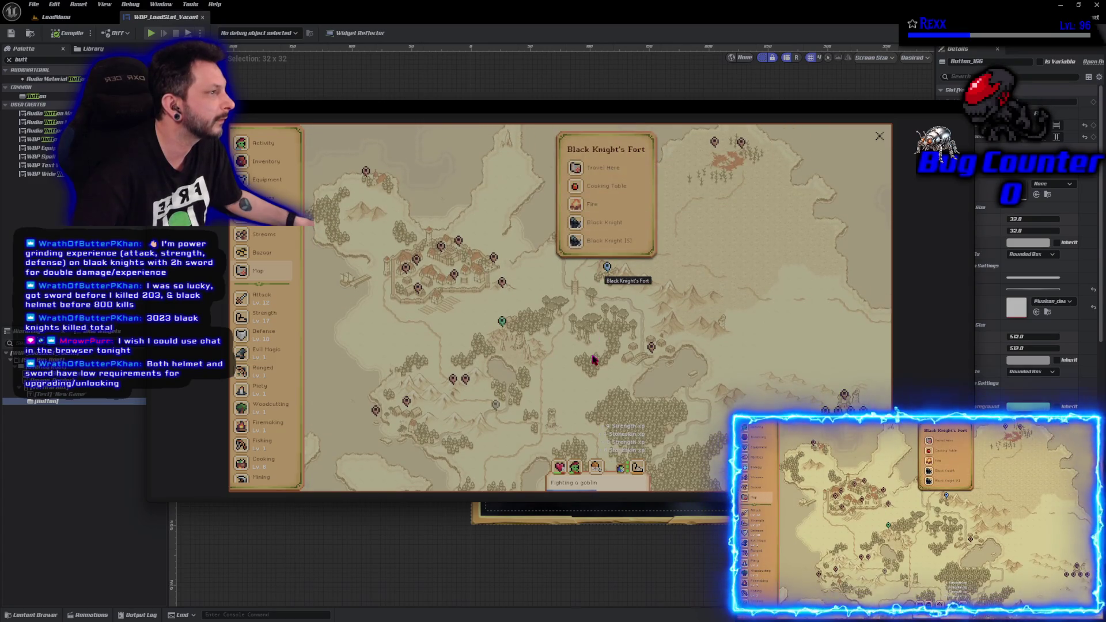
click(607, 268)
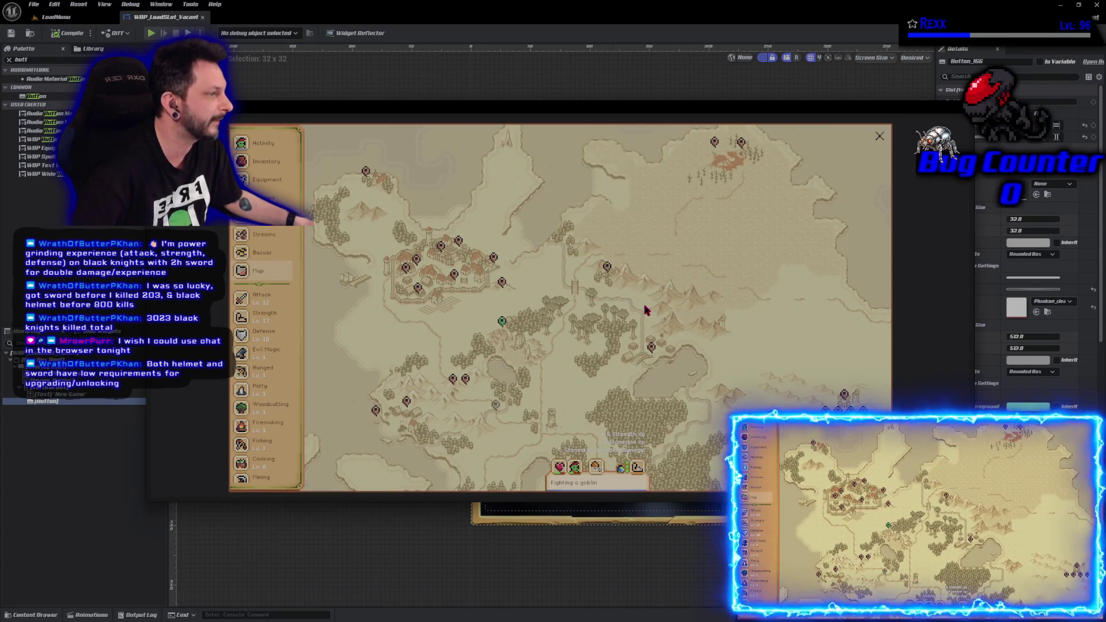
click(607, 269)
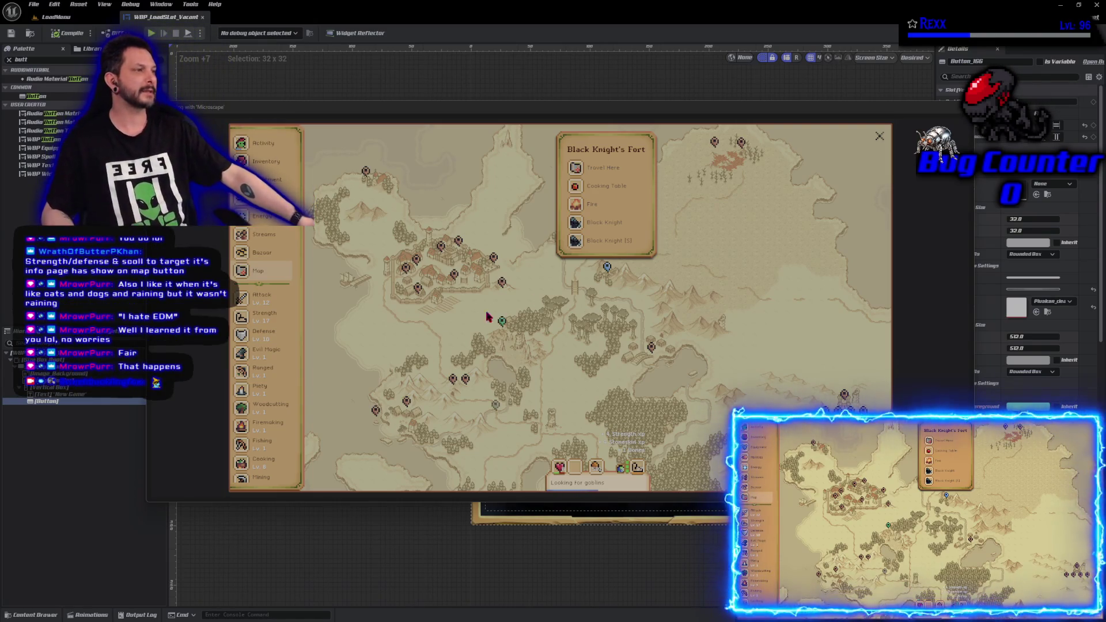
Close the Microscape world map window with Escape
key(Escape)
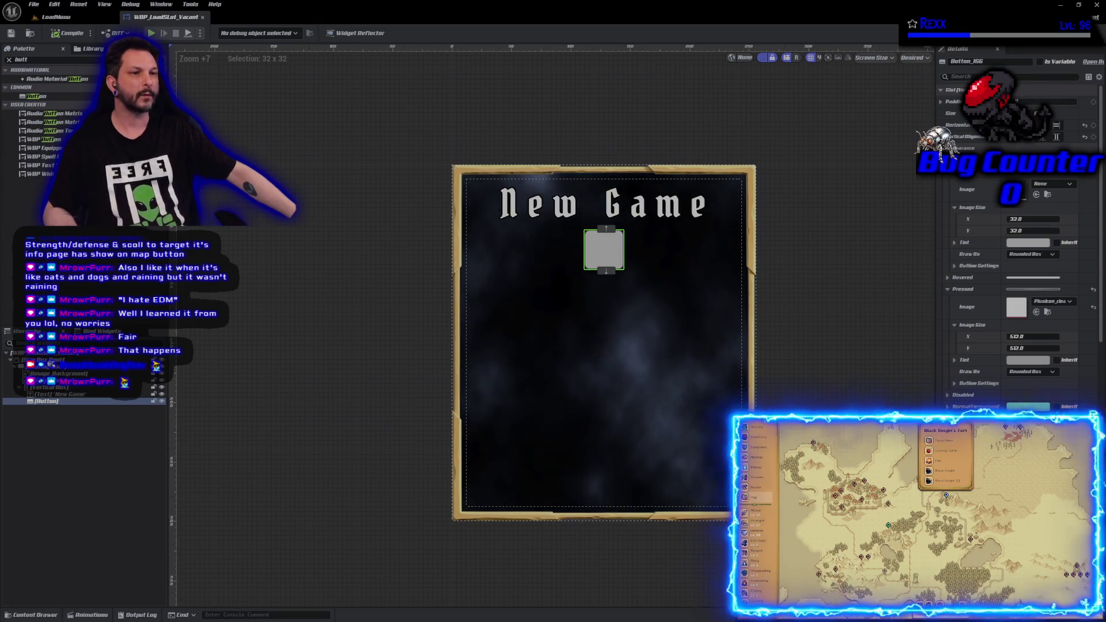
click(289, 210)
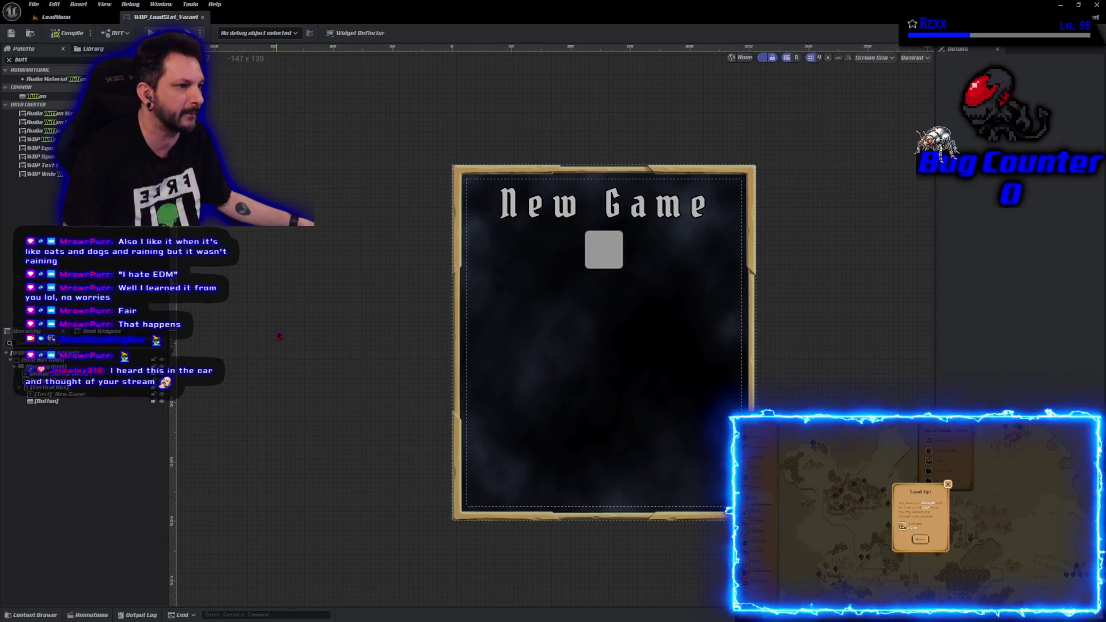
click(601, 249)
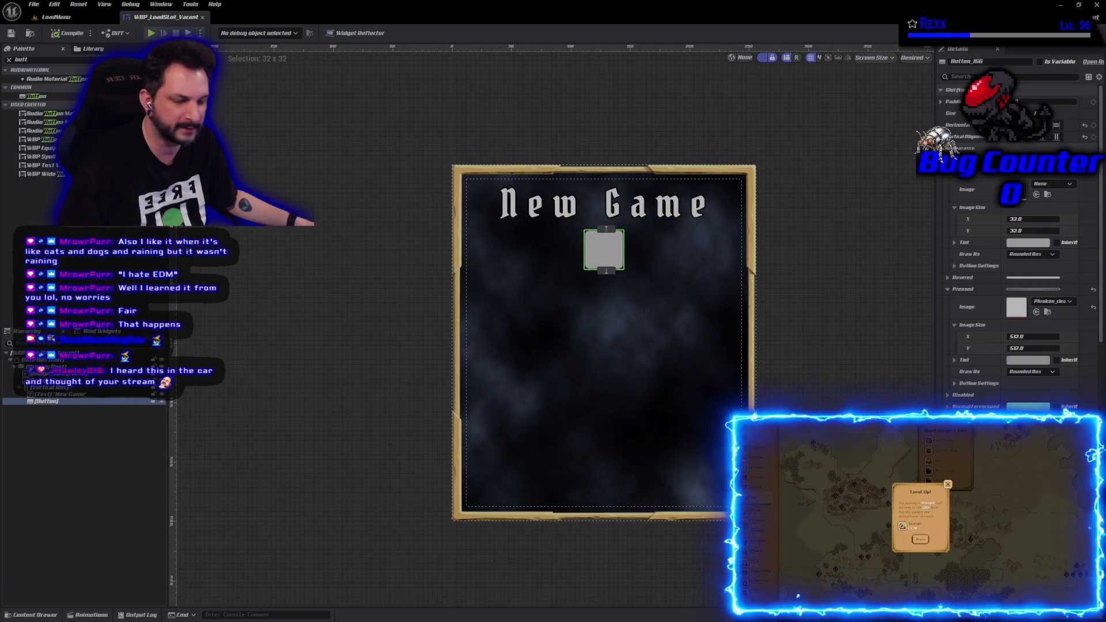
click(325, 380)
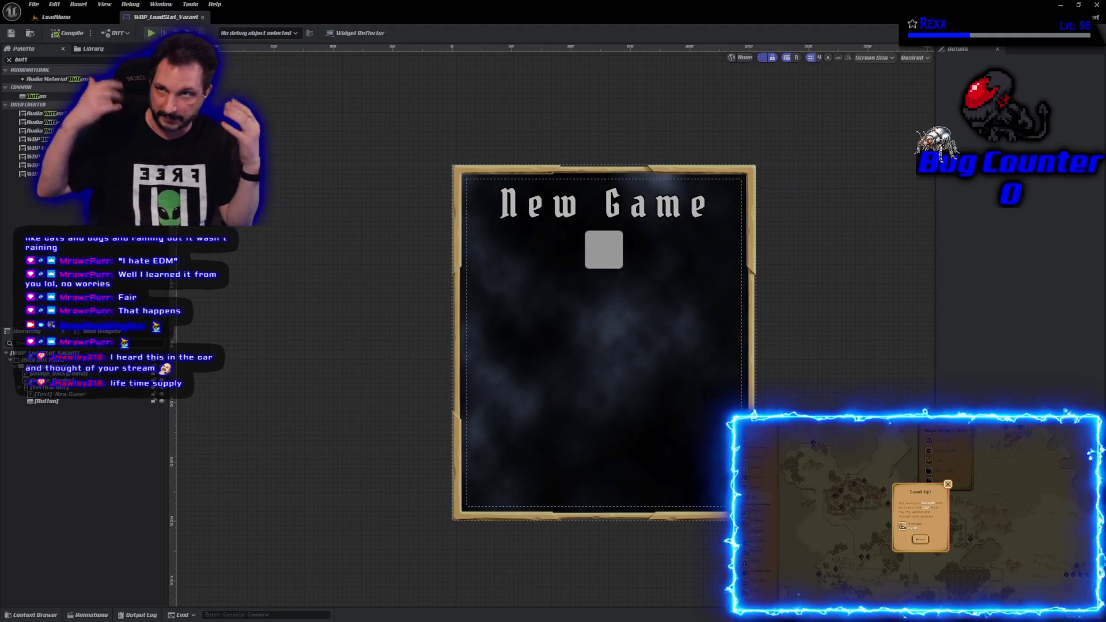
Launch a Play-in-Editor session with Alt+P to test the menu
key(alt+p)
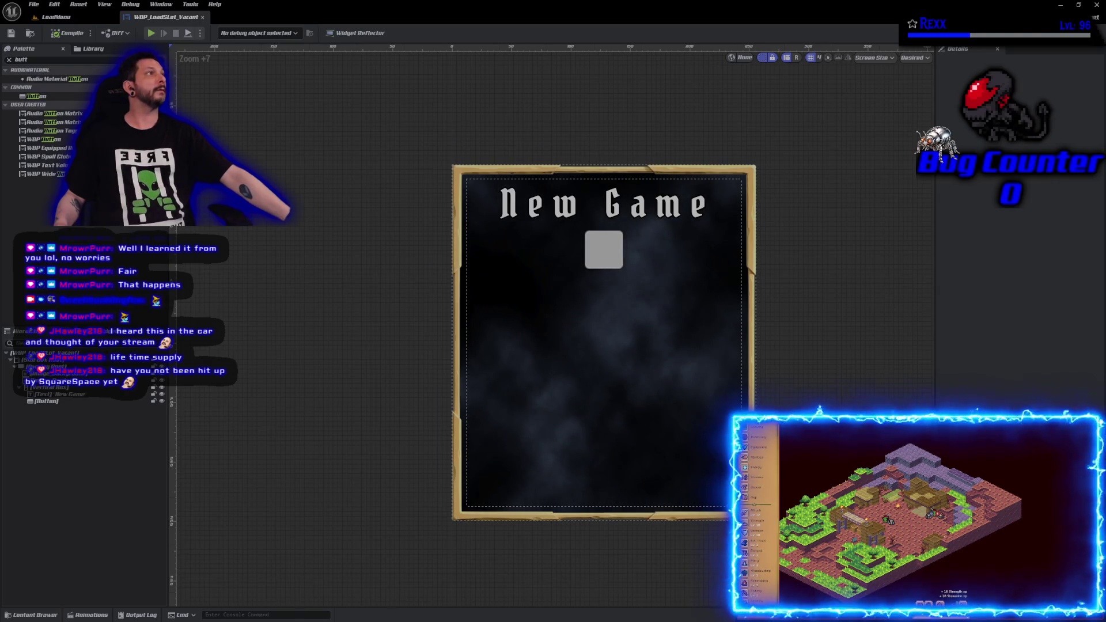
Select the small square button under the New Game title
click(603, 249)
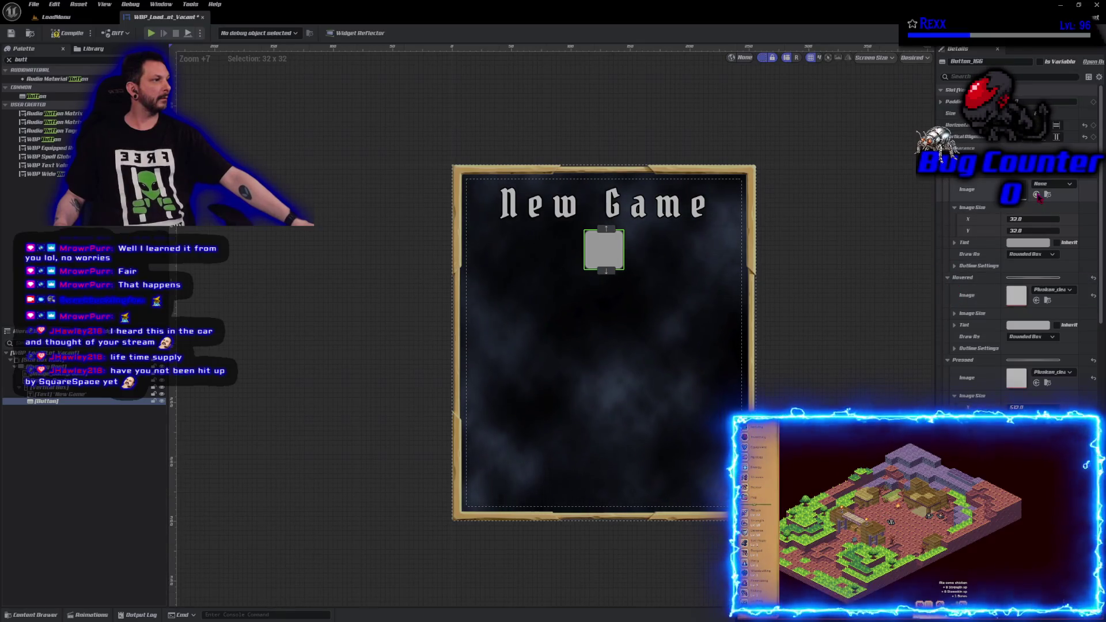
Paste the plus texture into the button's Normal image, enlarging it to 512x512
key(ctrl+v)
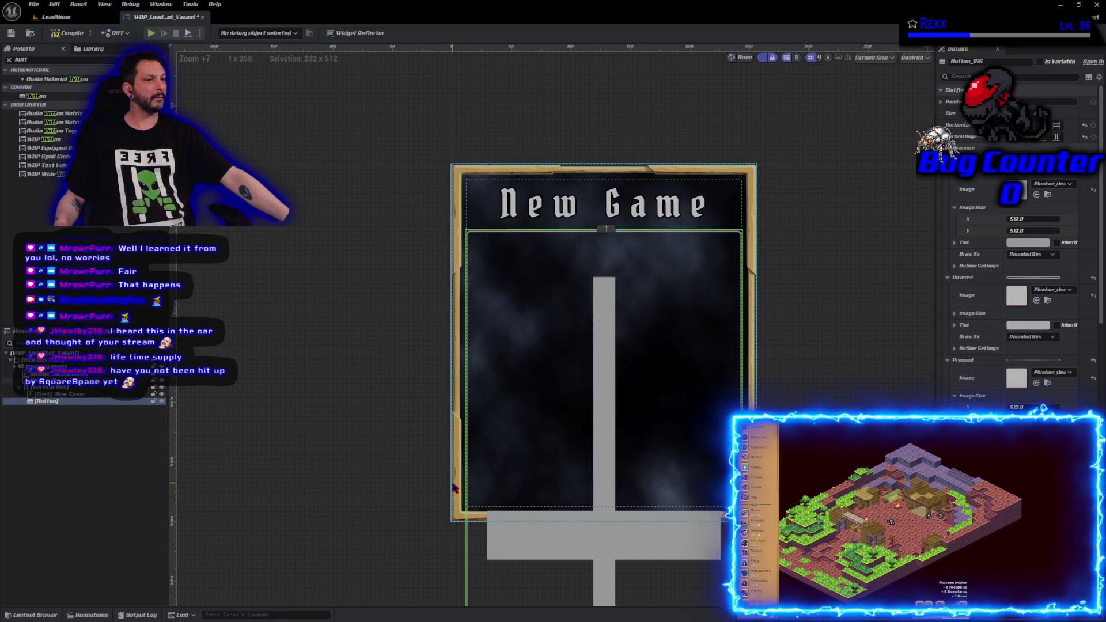
click(64, 401)
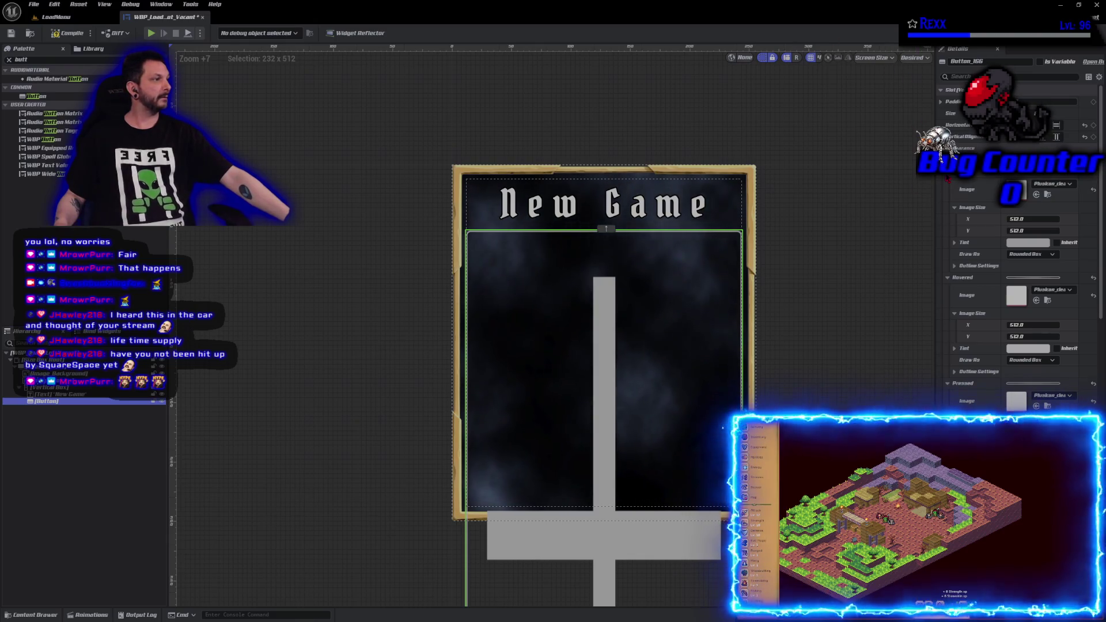
scroll(1016, 259, down, 3)
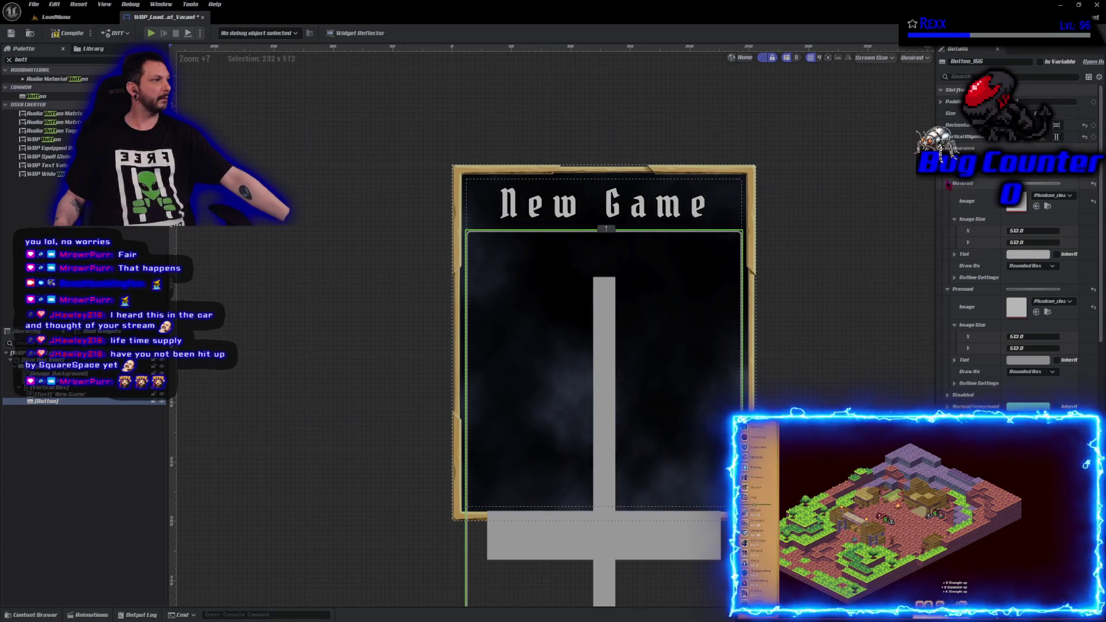
Inspect and collapse the Hovered, Pressed and Disabled style settings, recentring the canvas
click(947, 184)
click(947, 195)
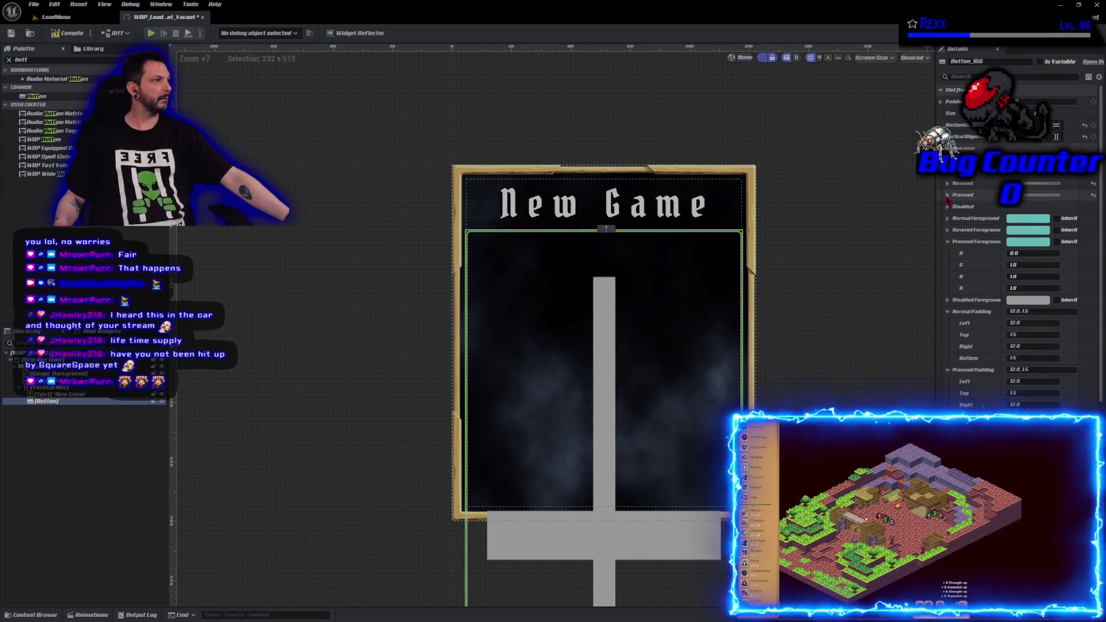
click(948, 206)
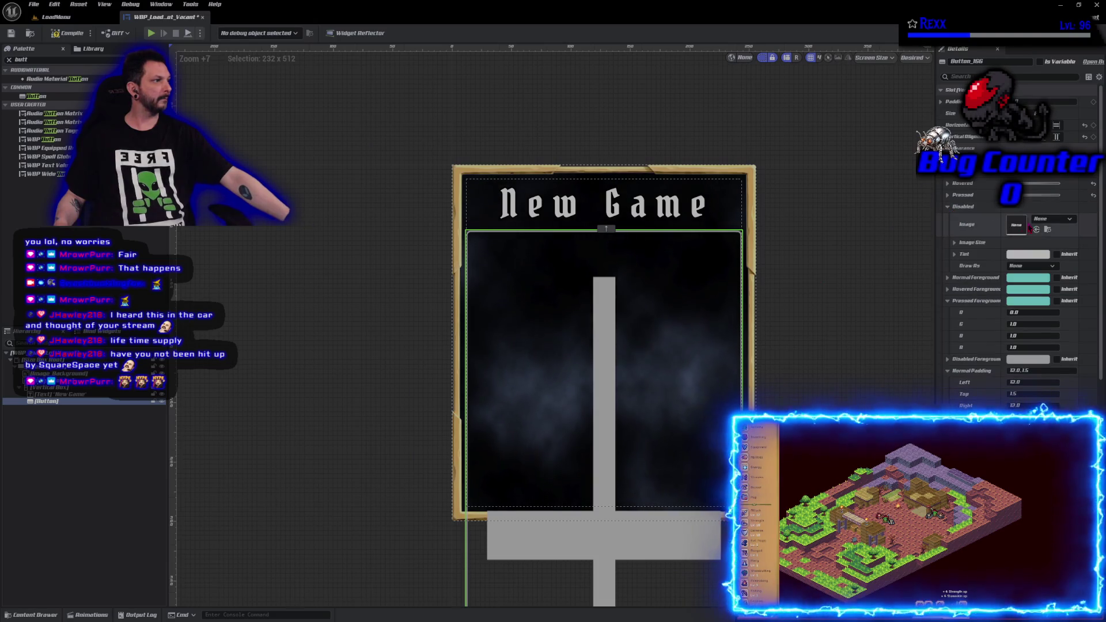
click(947, 207)
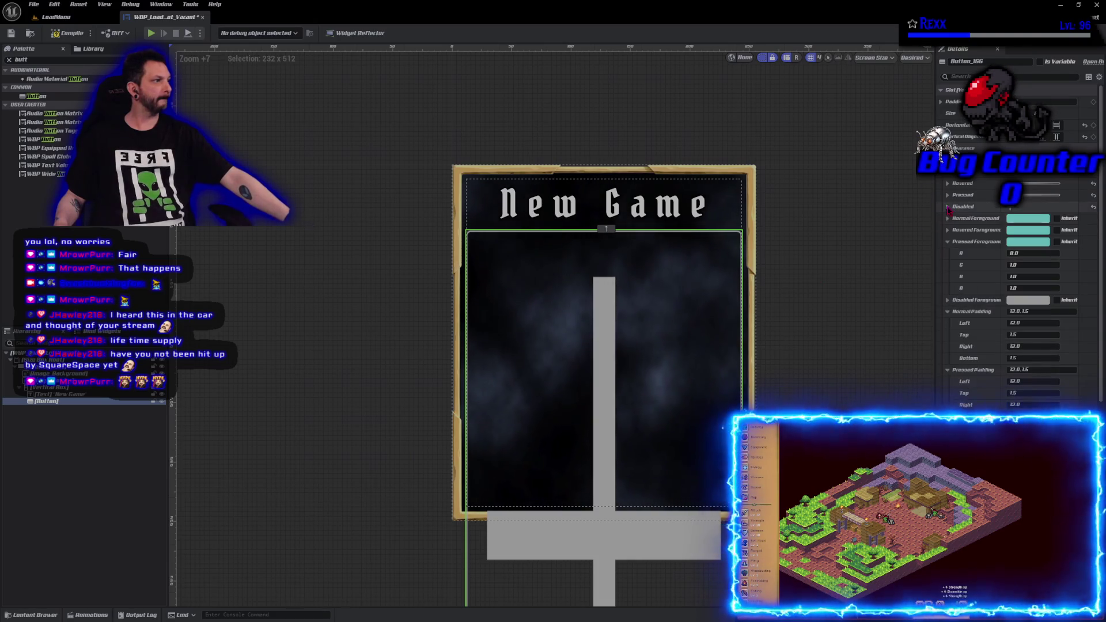
mouse_move(359, 490)
mouse_down()
mouse_move(341, 410)
mouse_move(324, 158)
mouse_move(371, 379)
mouse_move(355, 451)
mouse_up()
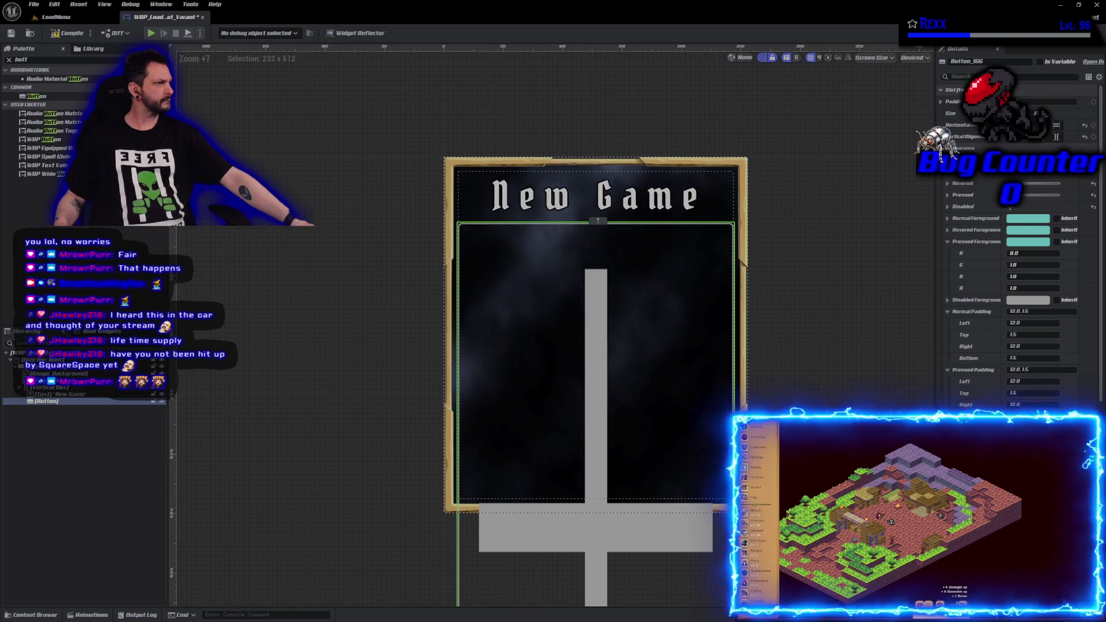
click(947, 242)
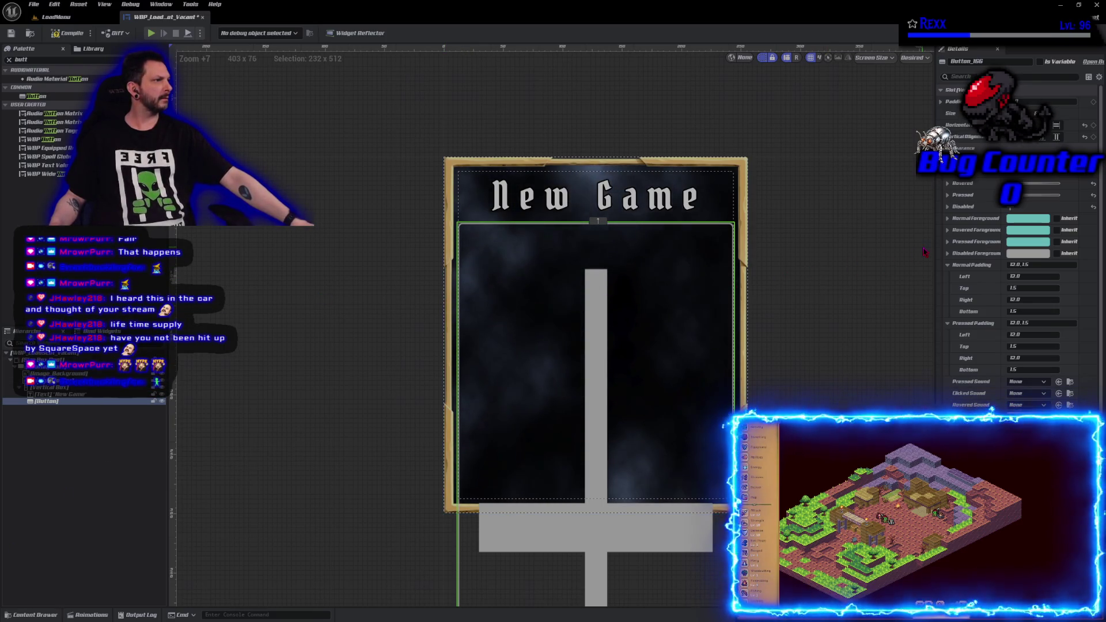
Reset the button's Normal Image to None, leaving a plain grey block
click(948, 195)
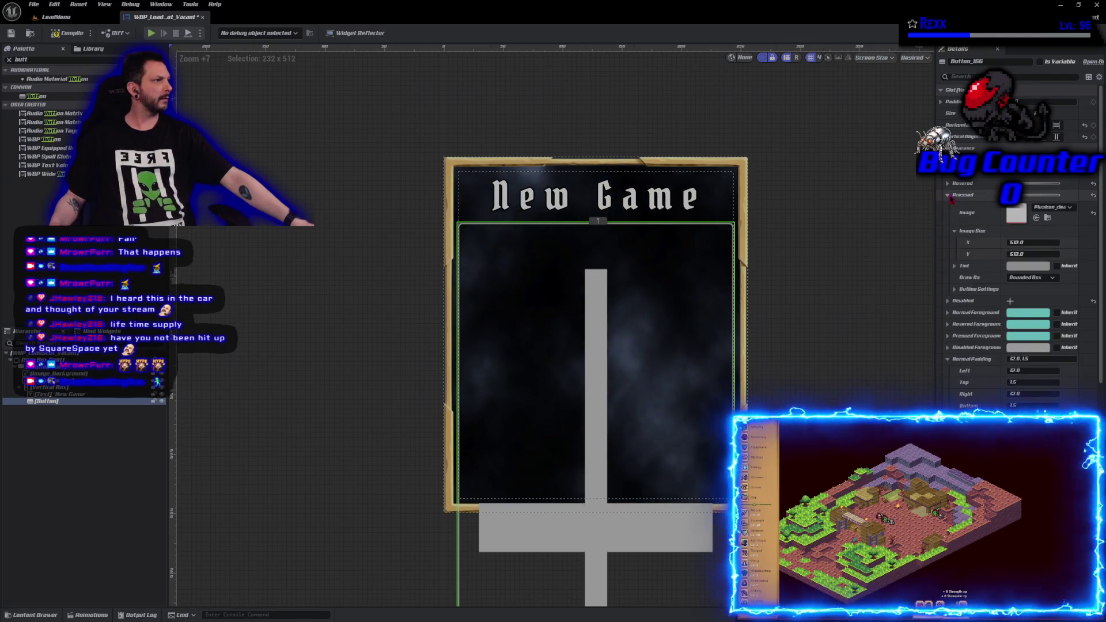
click(948, 195)
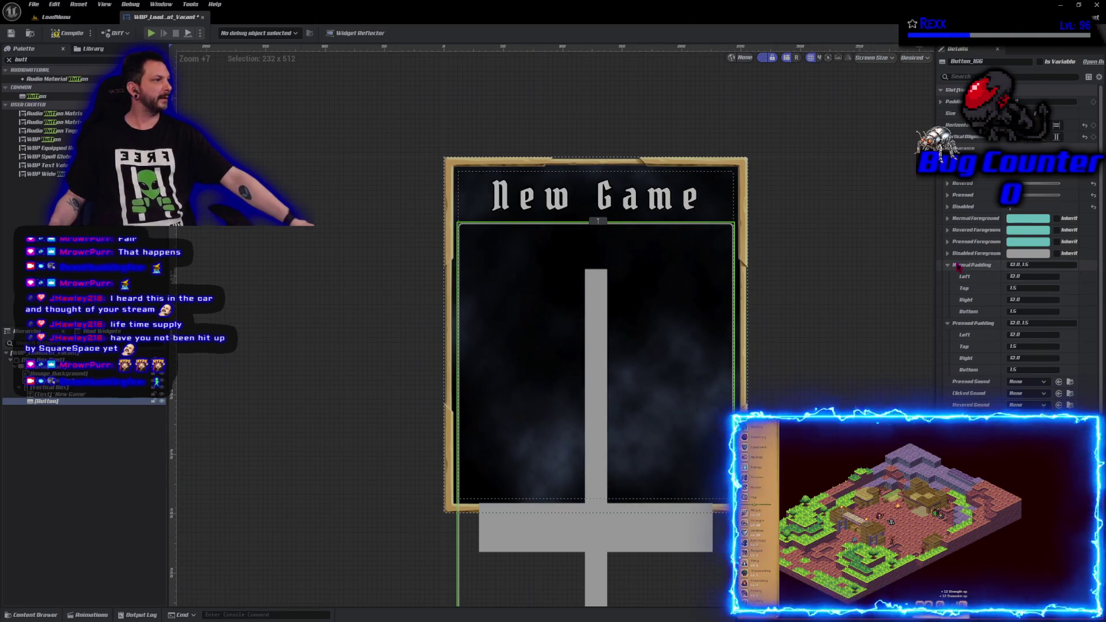
scroll(959, 267, up, 3)
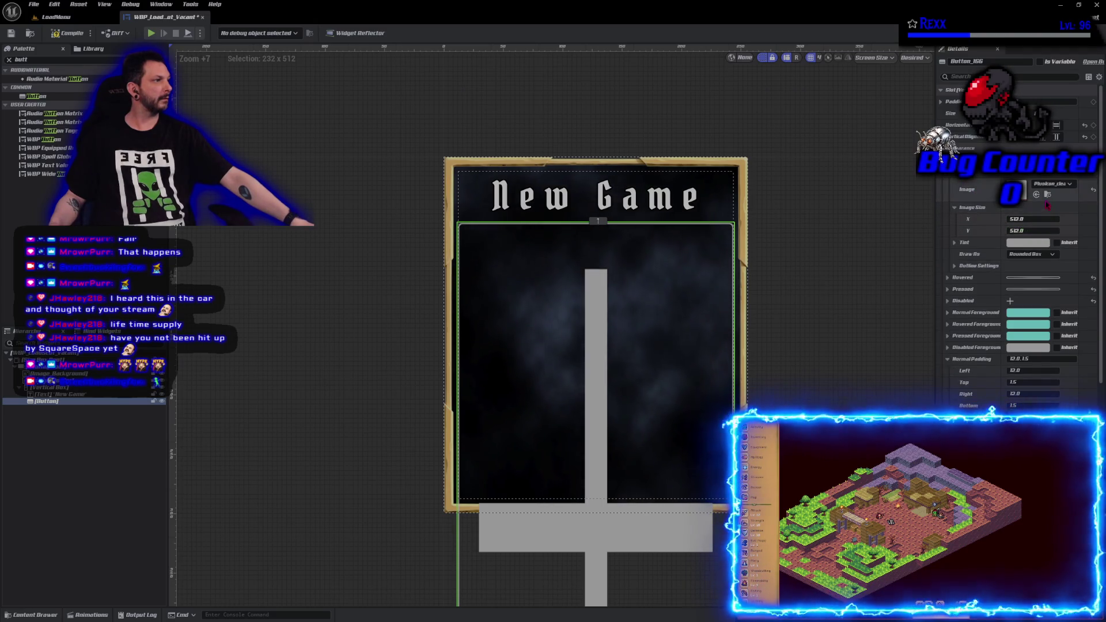
click(1094, 190)
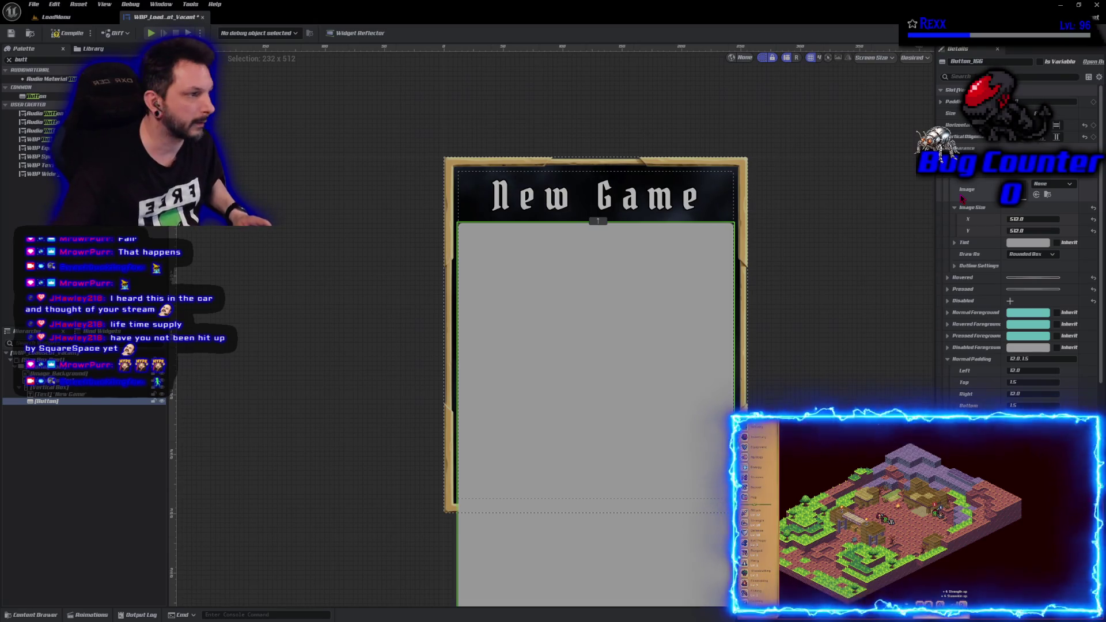
key(ctrl+z)
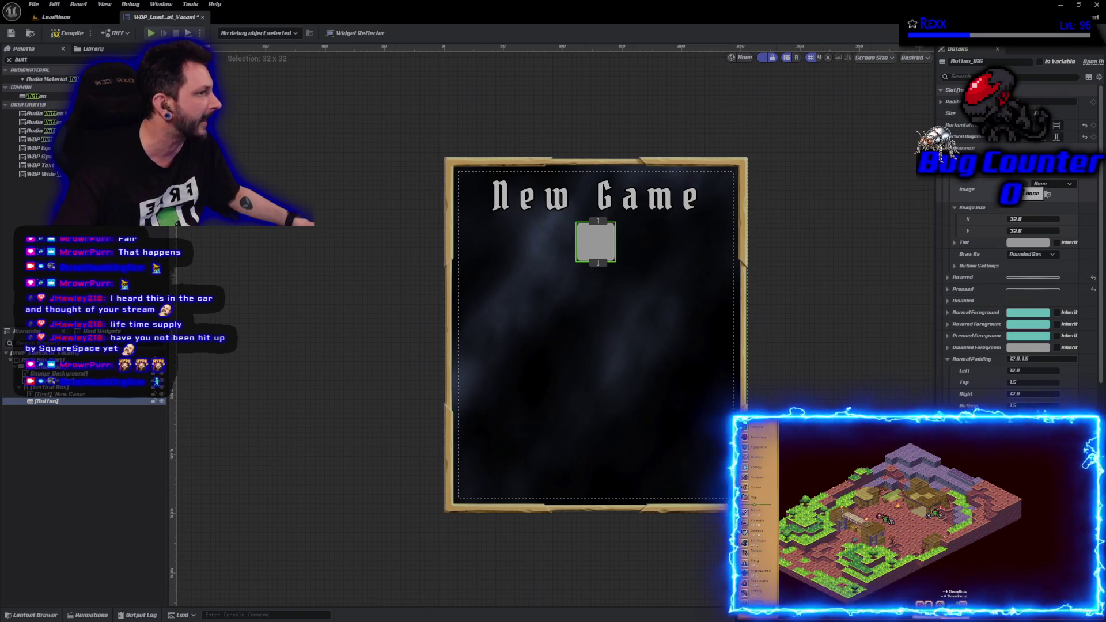
click(1037, 195)
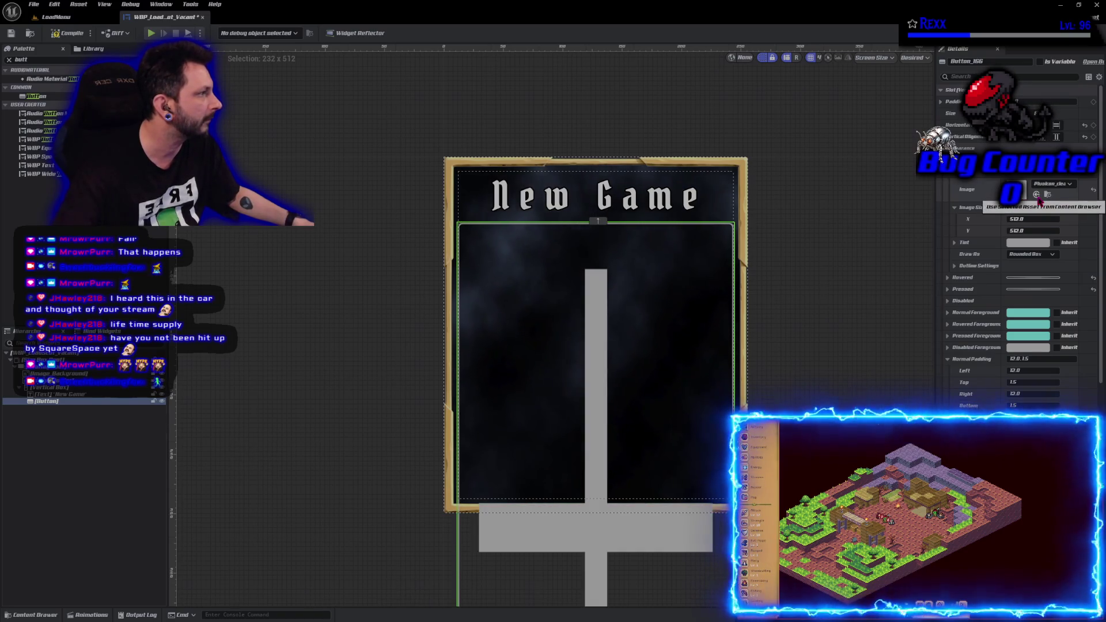
click(1094, 192)
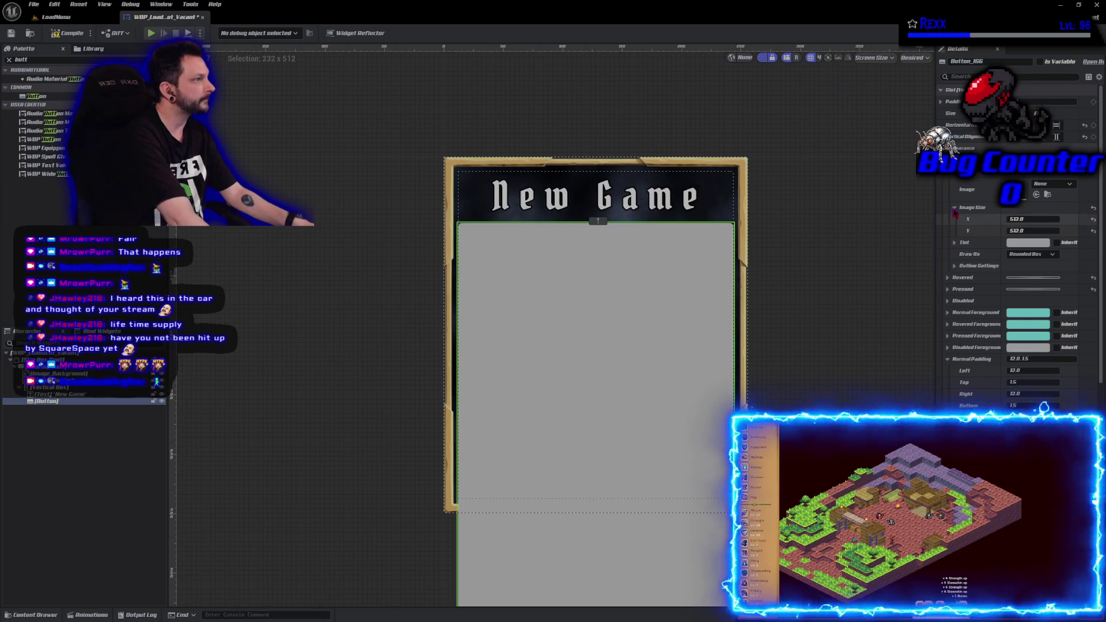
Set Draw As to Image and try the smoky texture, then undo back to the imageless 32x32 button
click(1033, 260)
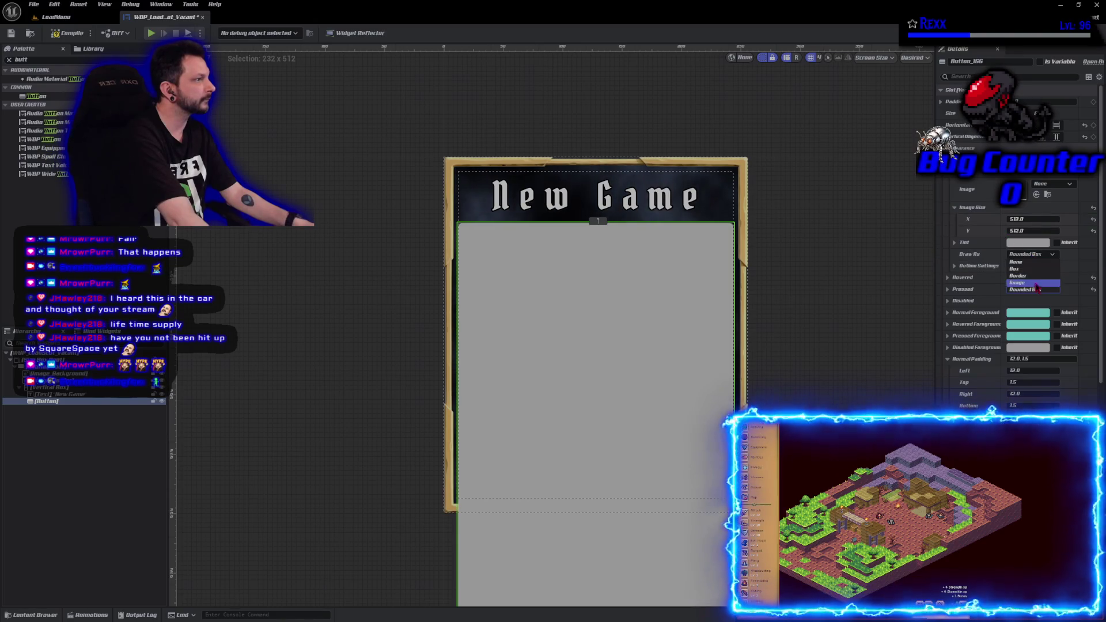
click(1037, 283)
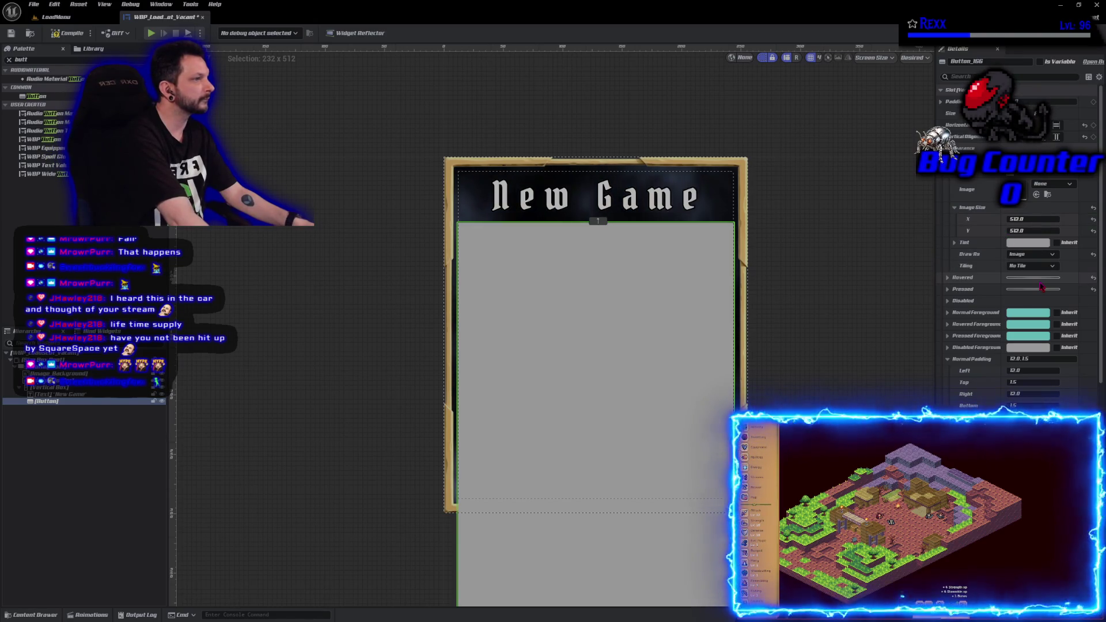
click(1036, 195)
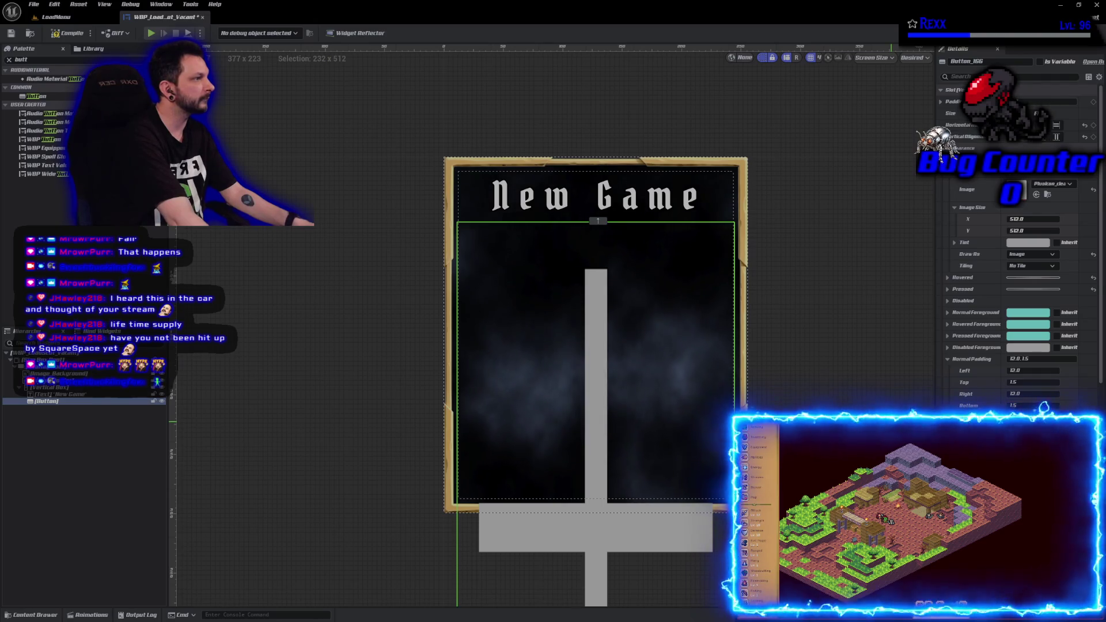
key(ctrl+z)
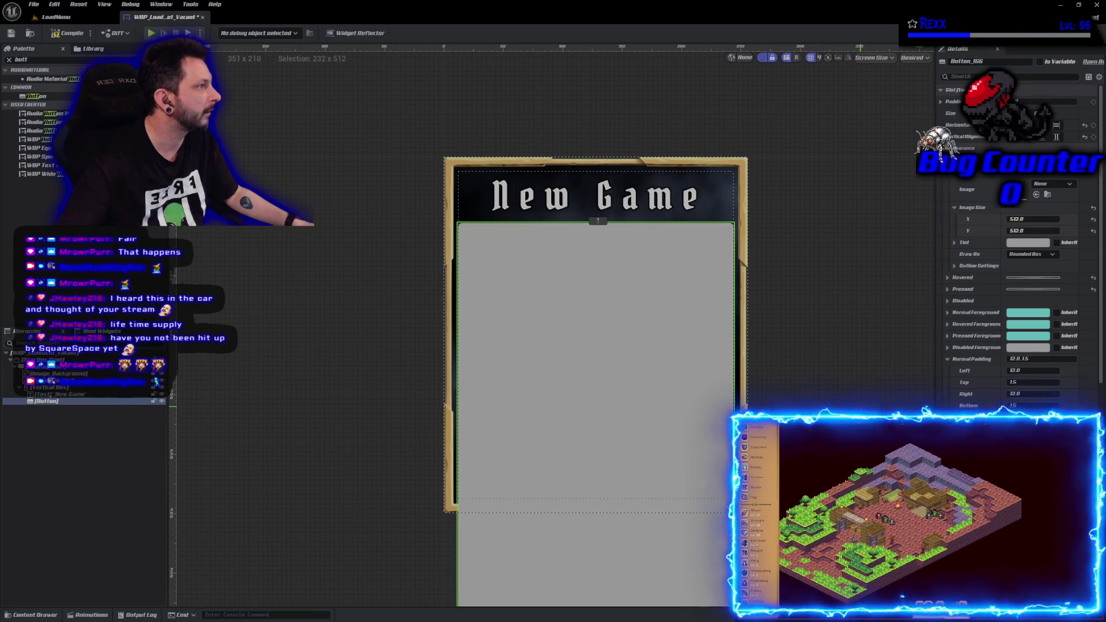
key(ctrl+y)
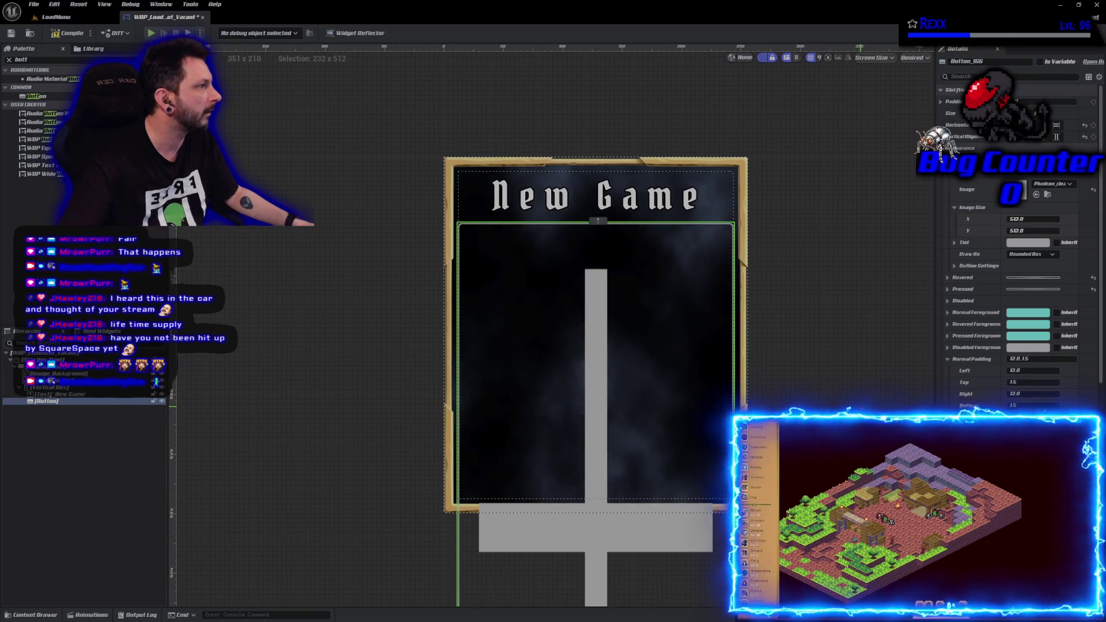
key(ctrl+z)
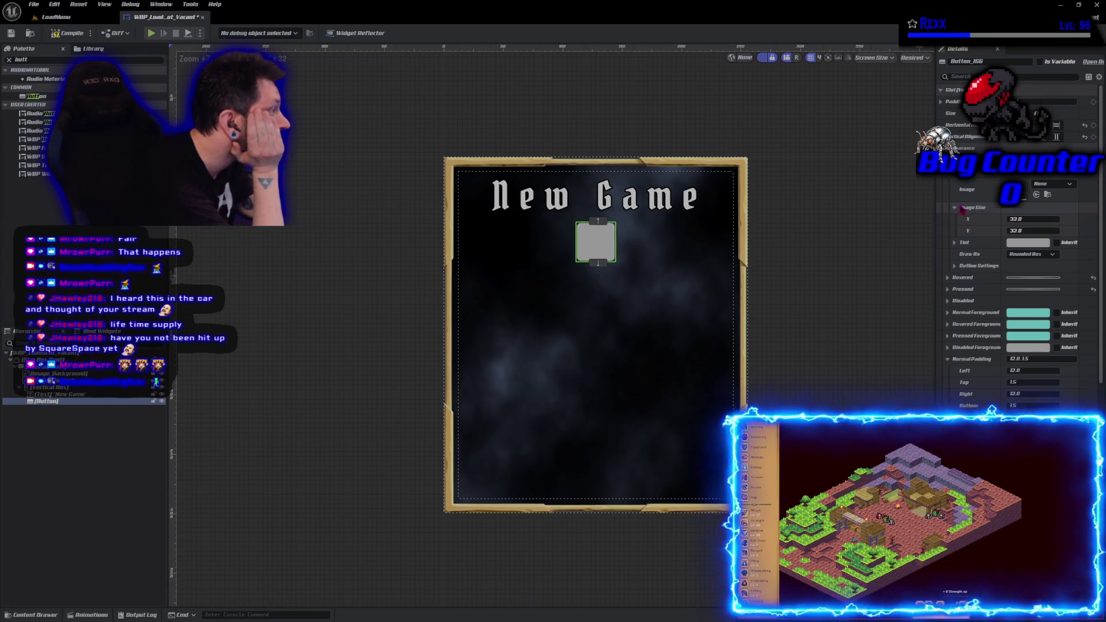
click(1039, 255)
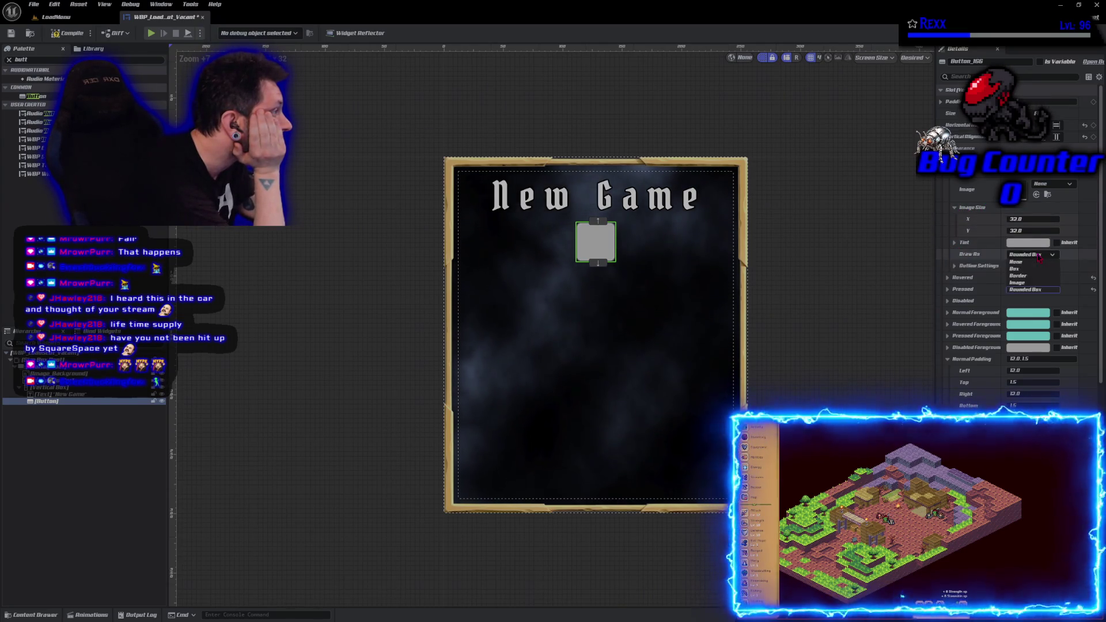
click(1032, 289)
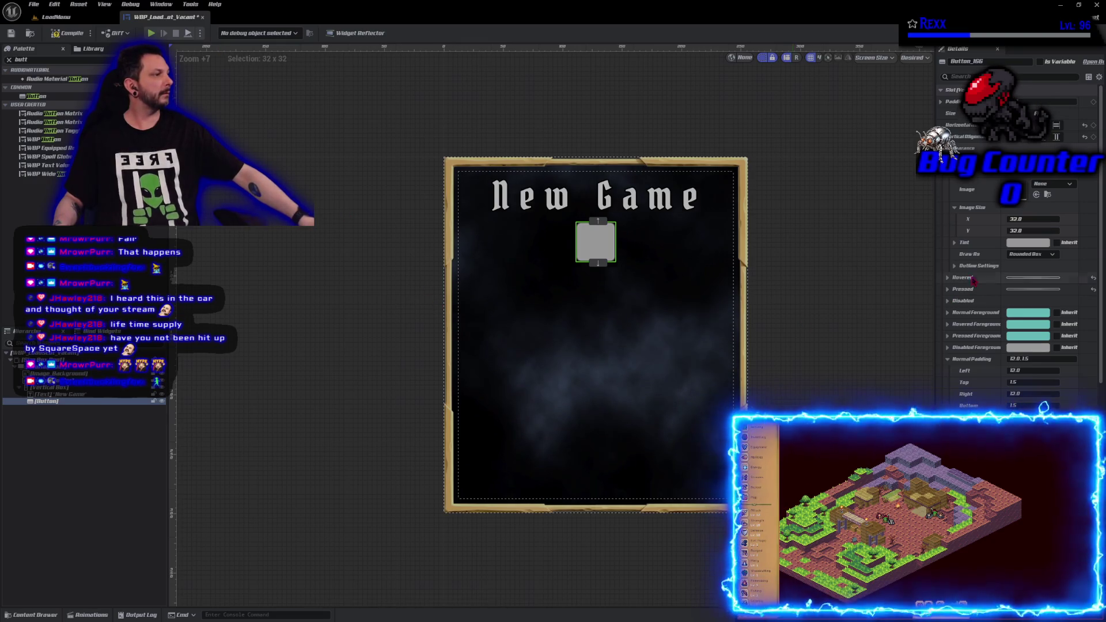
click(947, 290)
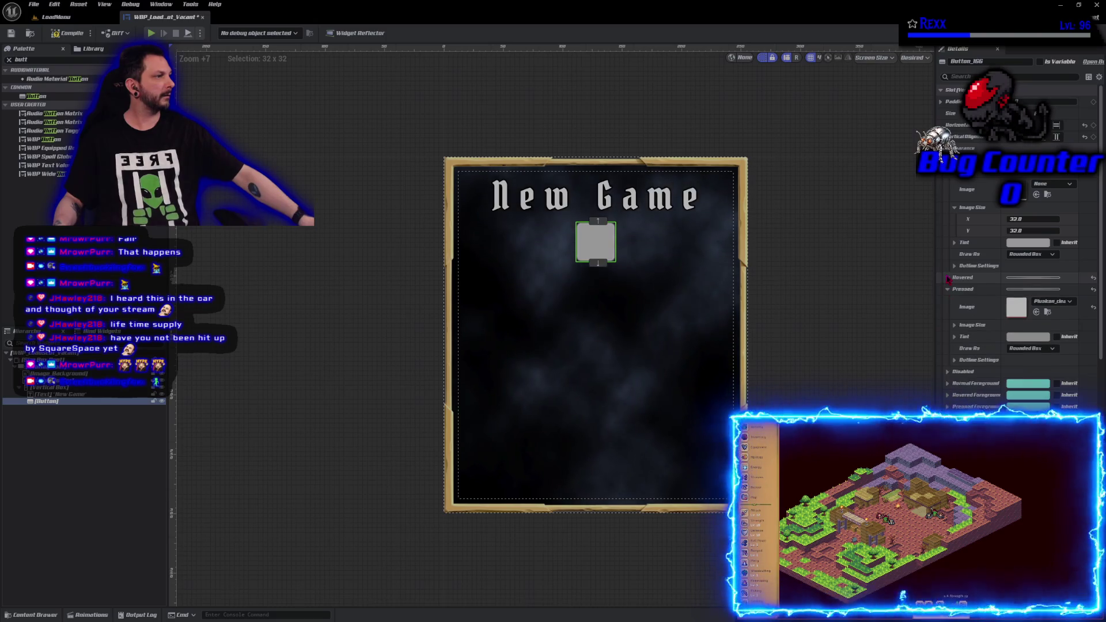
click(947, 289)
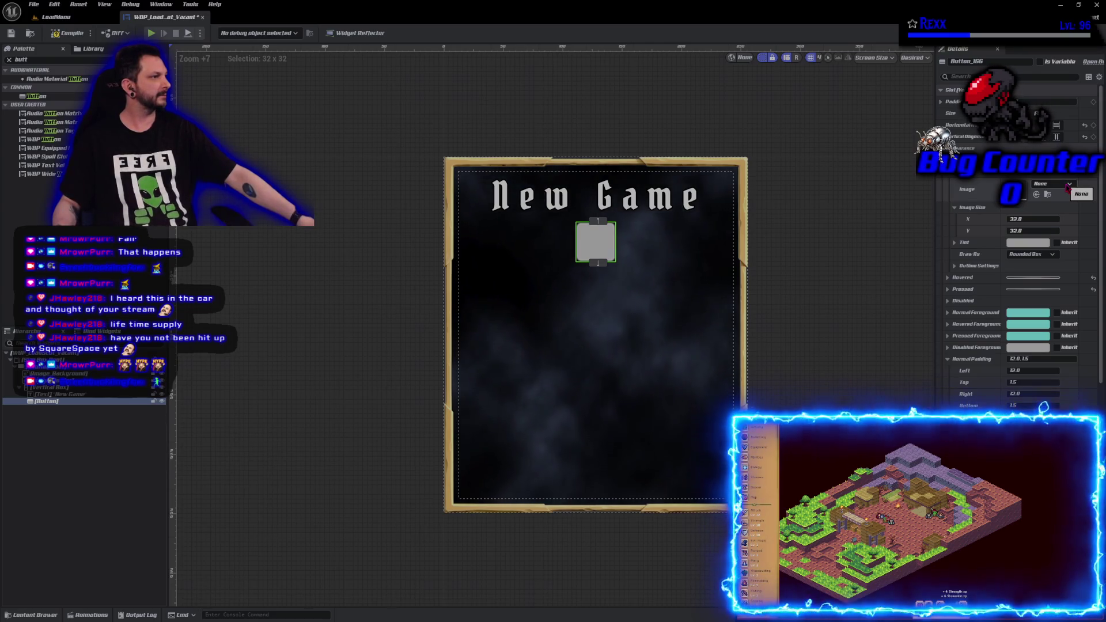
Assign the plus icon texture as the button's Normal image
click(1067, 185)
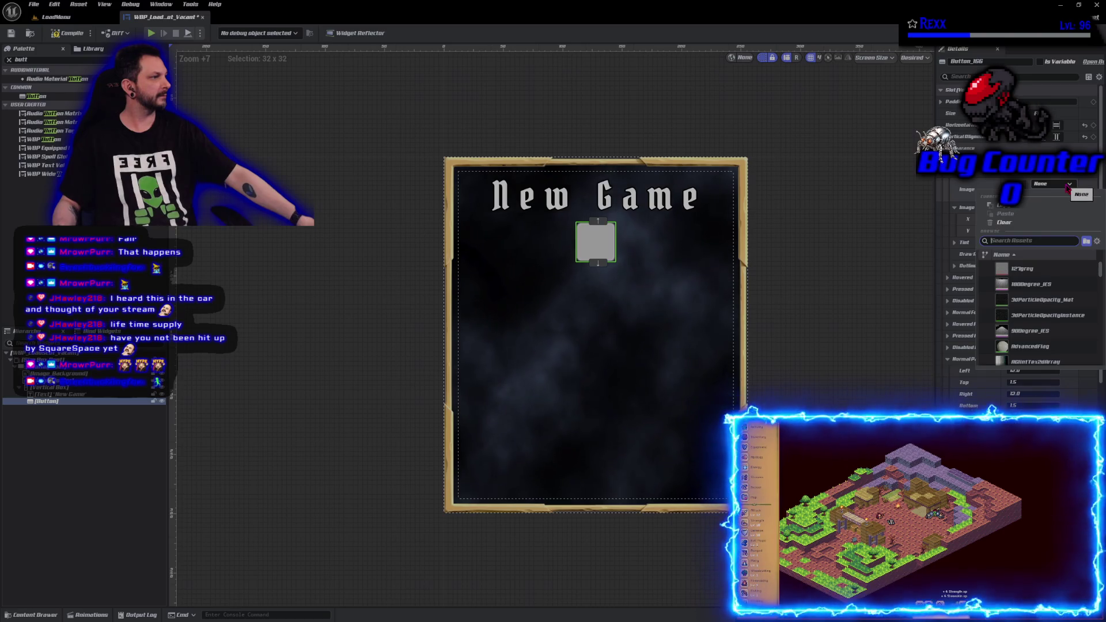
click(1037, 196)
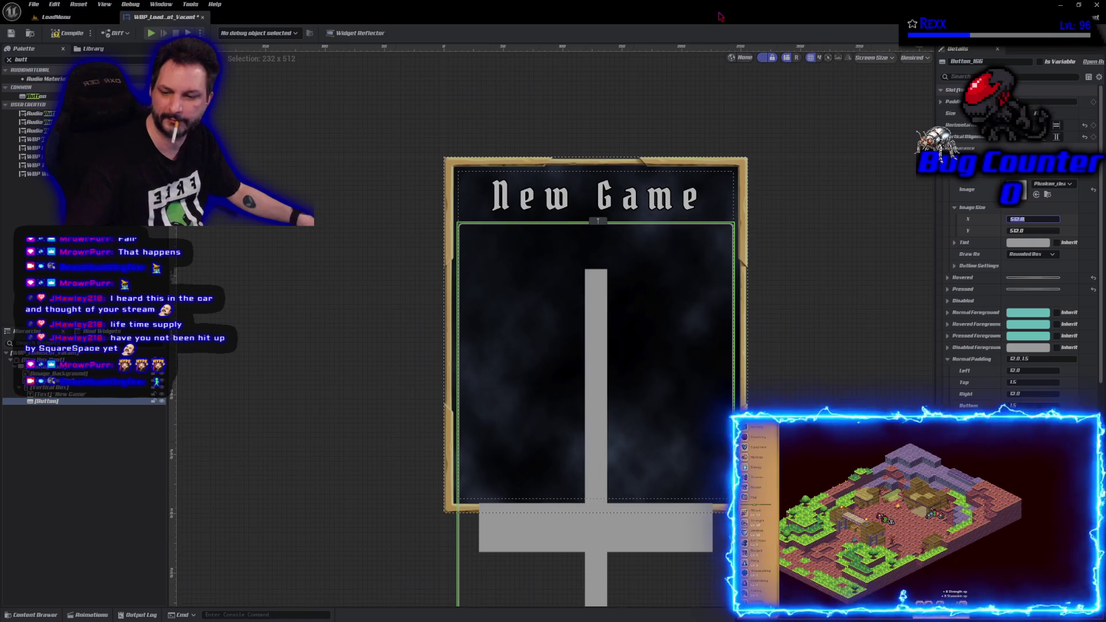
click(812, 235)
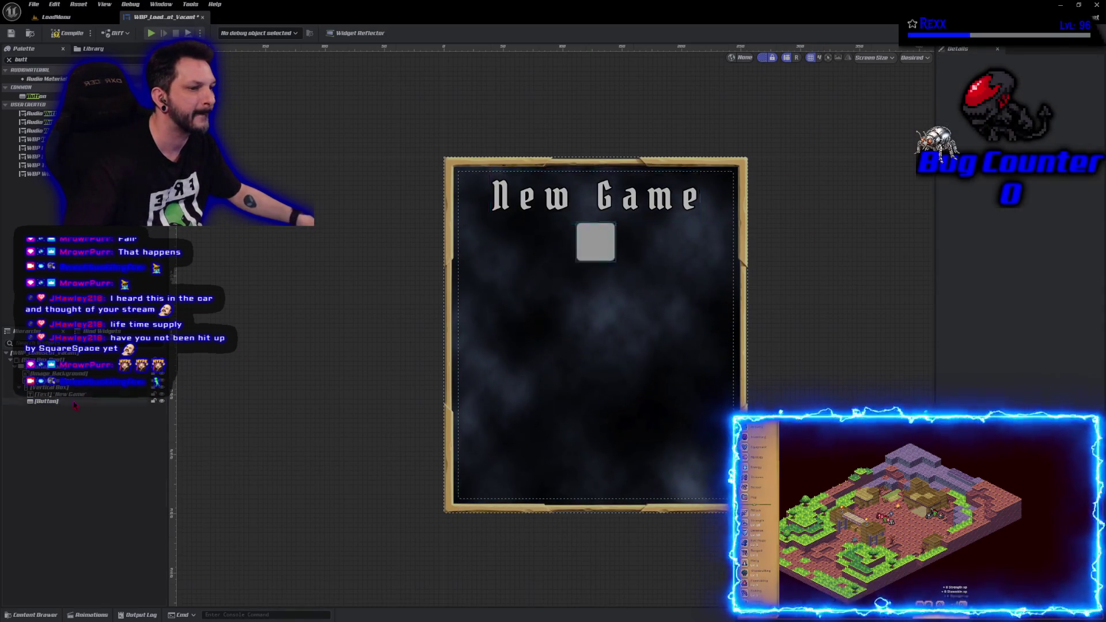
click(595, 241)
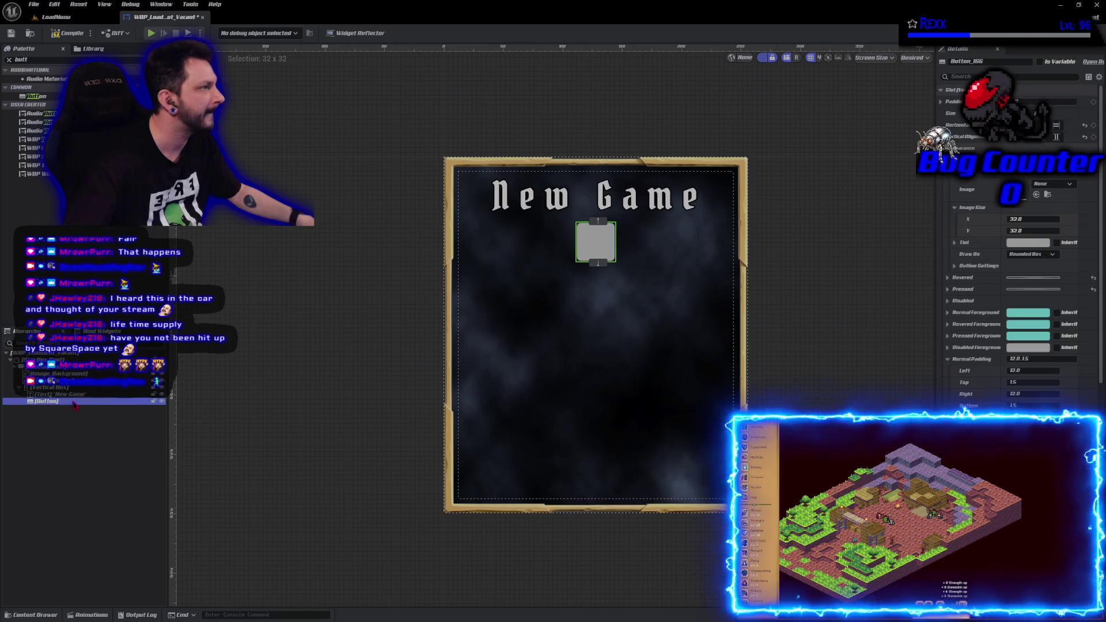
click(1051, 184)
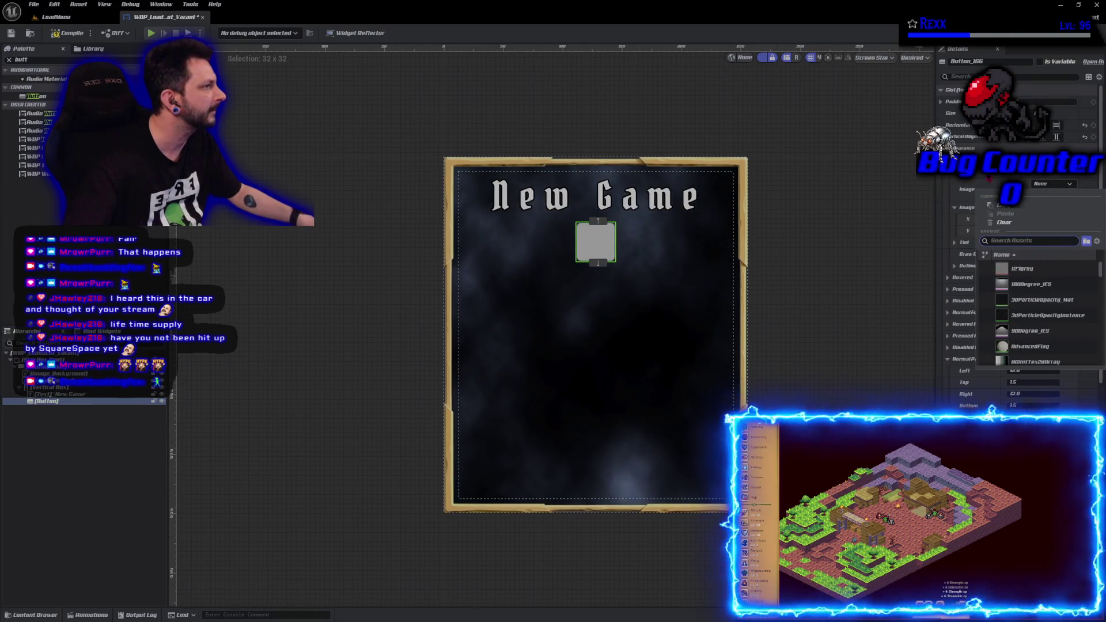
click(871, 237)
click(595, 241)
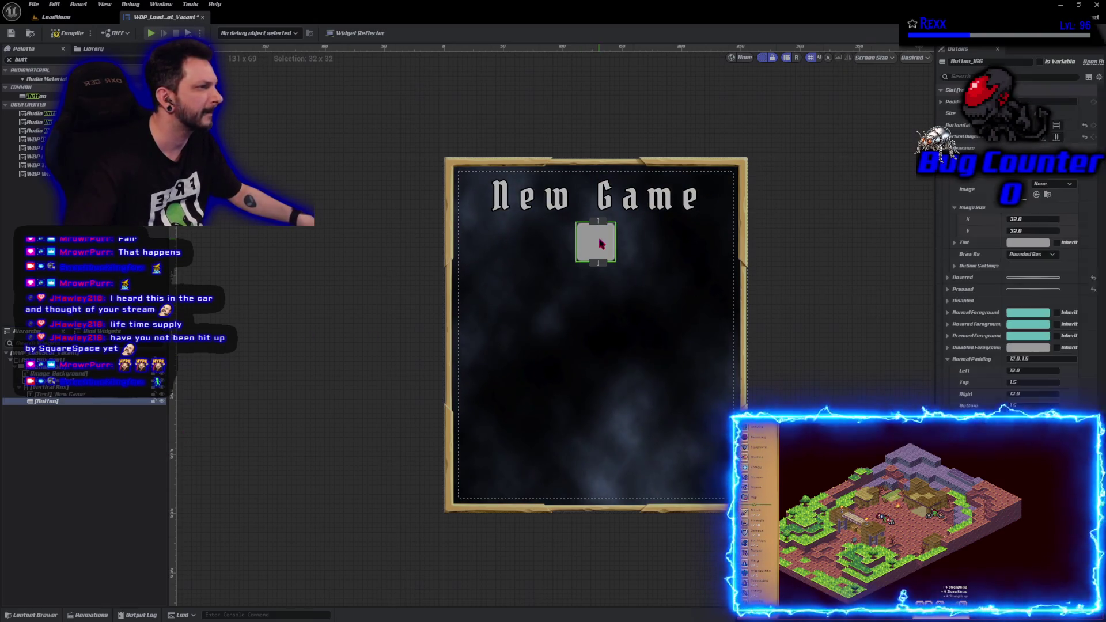
click(1036, 194)
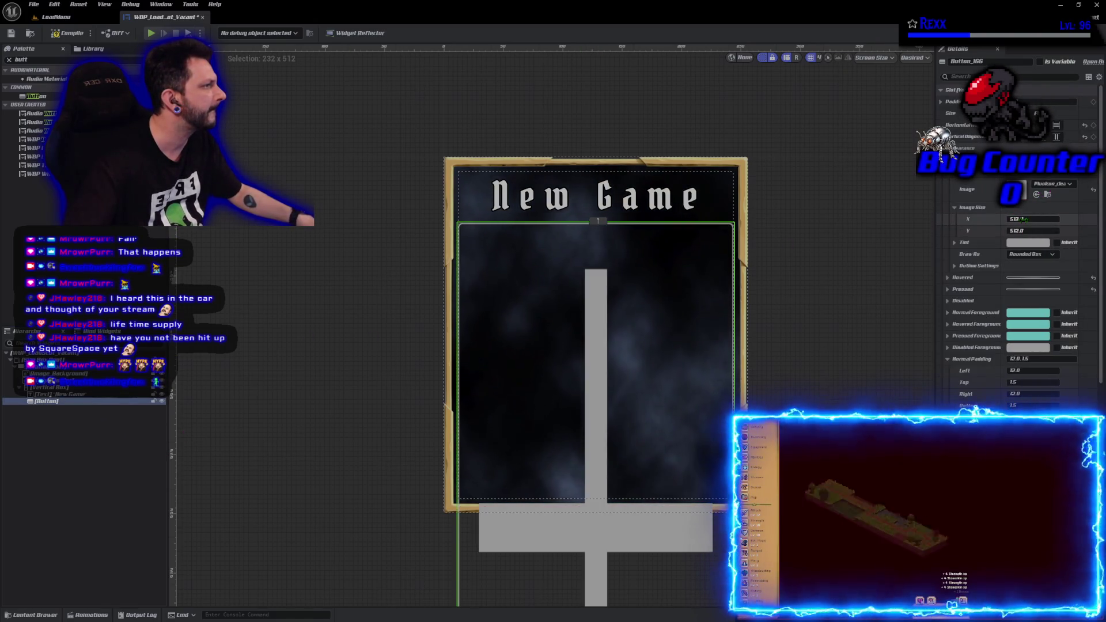
Set the Normal image size to 32 by 32 and save the widget blueprint
click(1012, 219)
key(Tab)
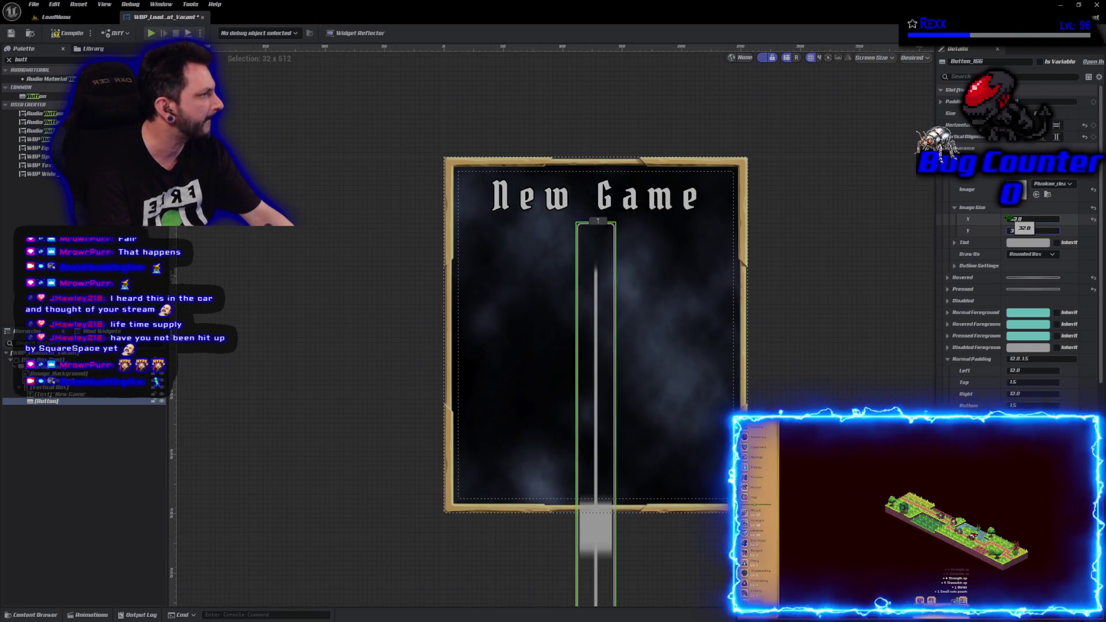
text(32)
key(Return)
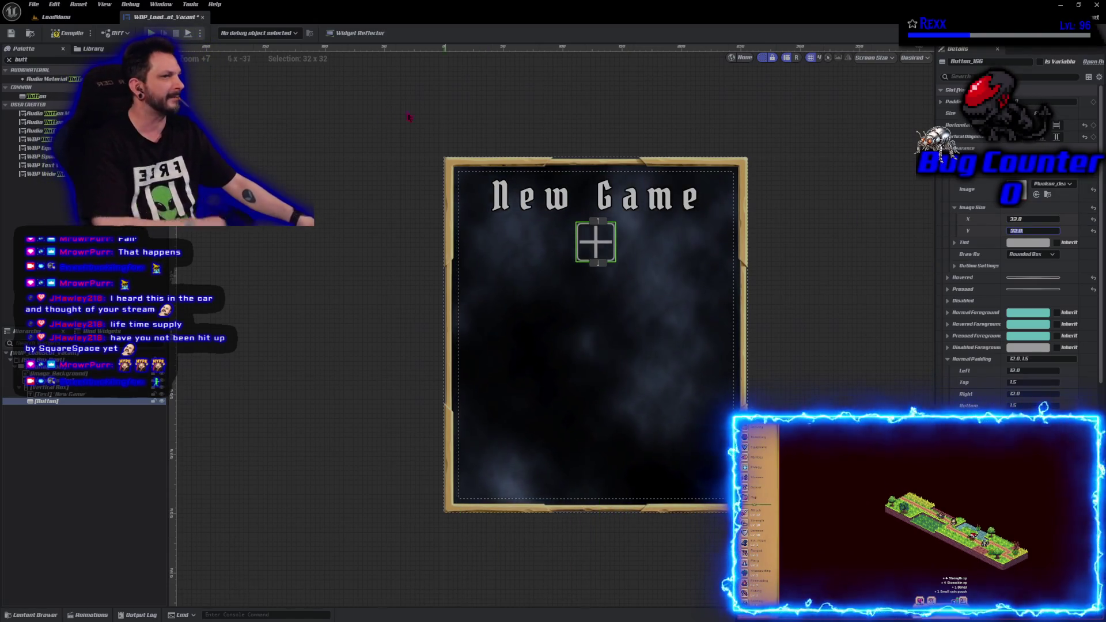
click(14, 32)
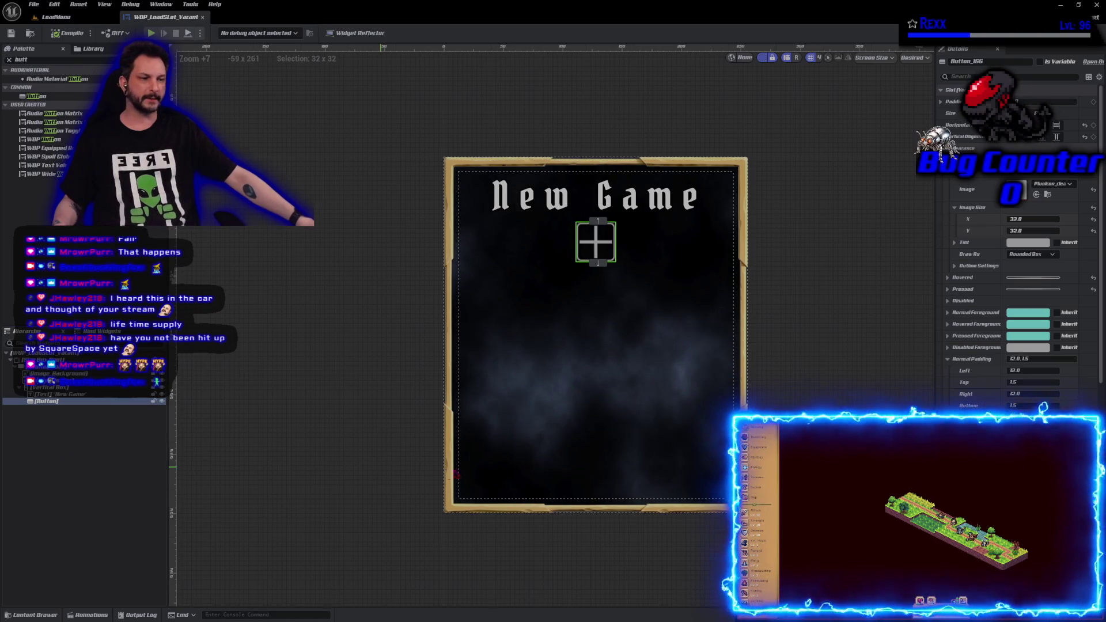
click(382, 395)
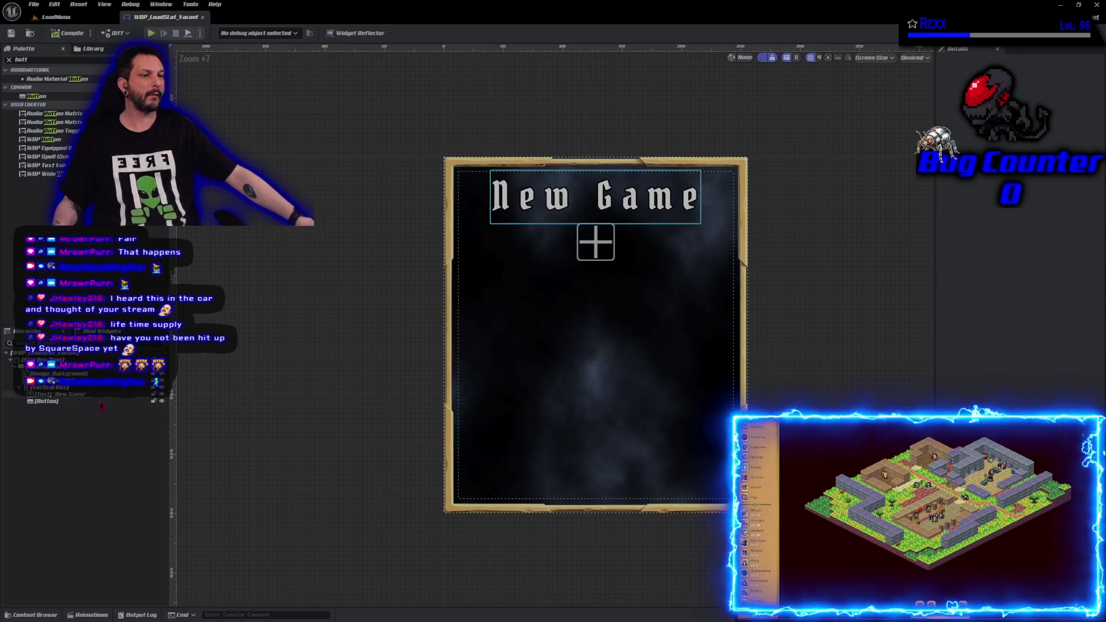
Give the Disabled state the plus icon image too, then Save All
click(596, 242)
click(947, 172)
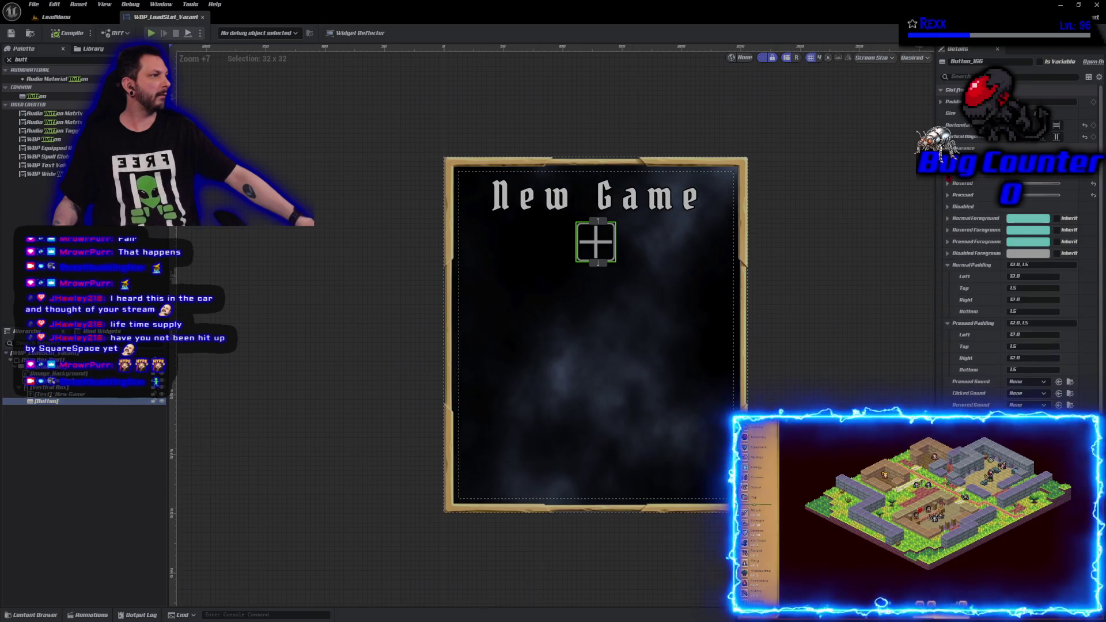
click(947, 206)
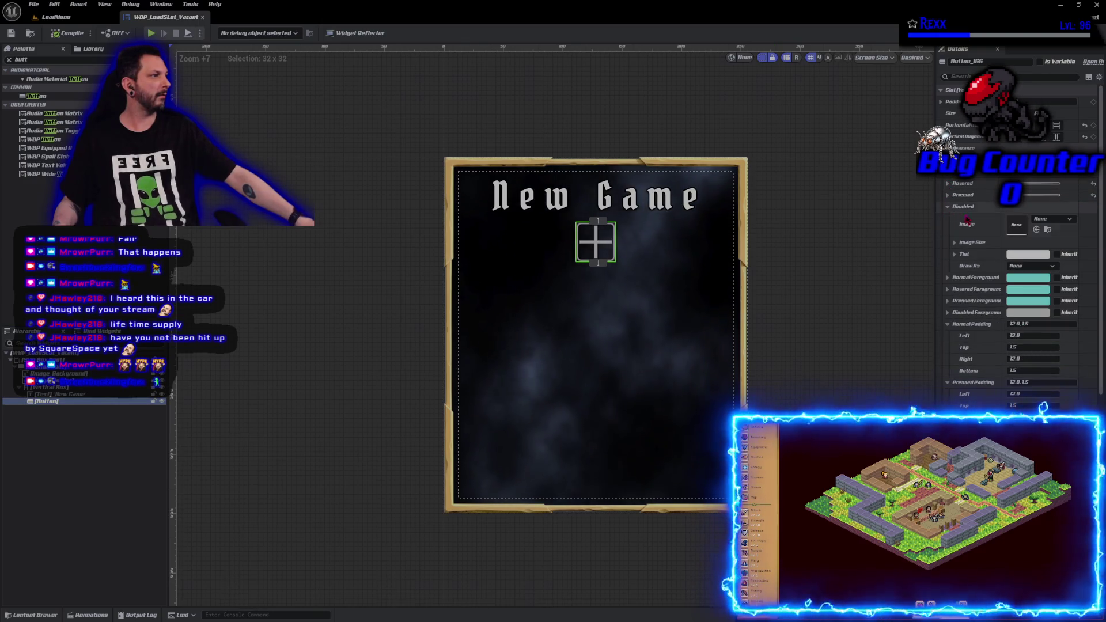
click(1037, 229)
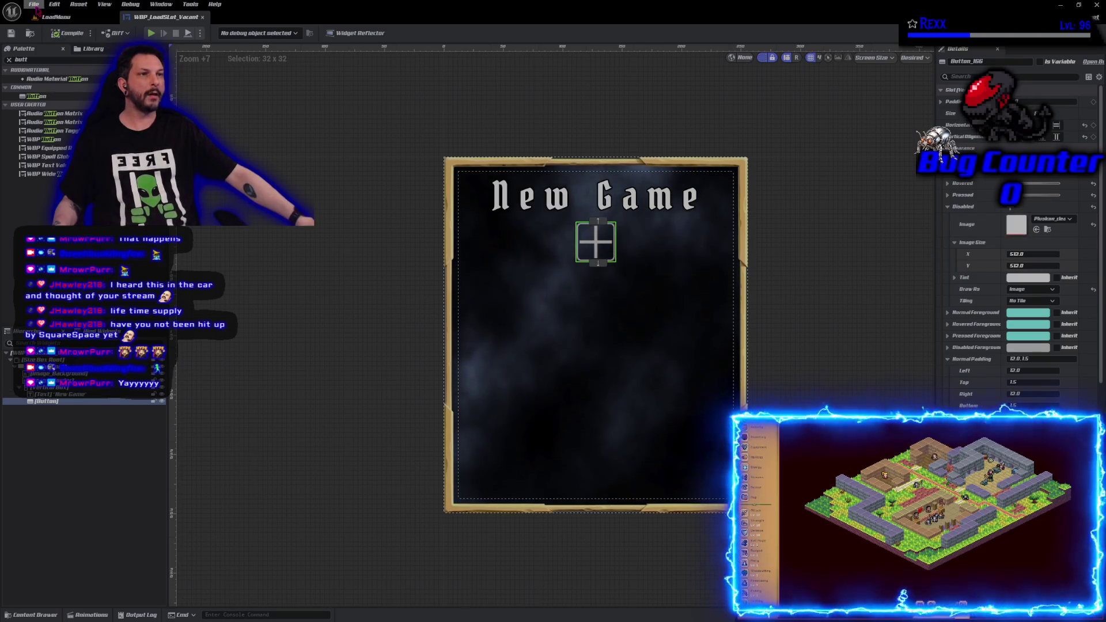
click(34, 4)
click(67, 64)
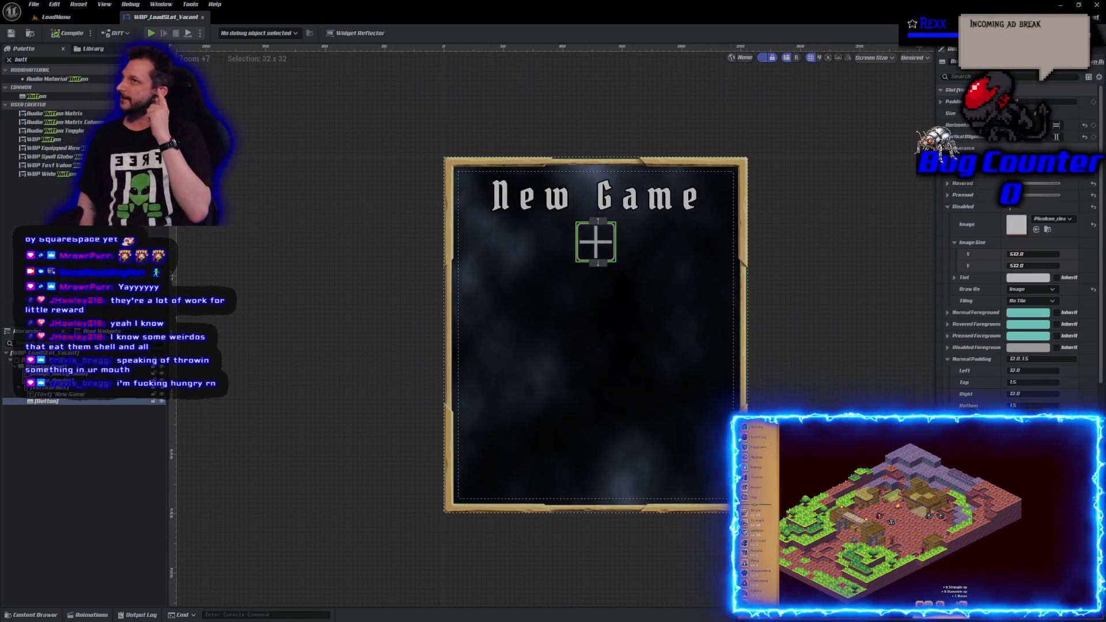
Deselect the button to preview the New Game title above the plus-icon button
click(370, 396)
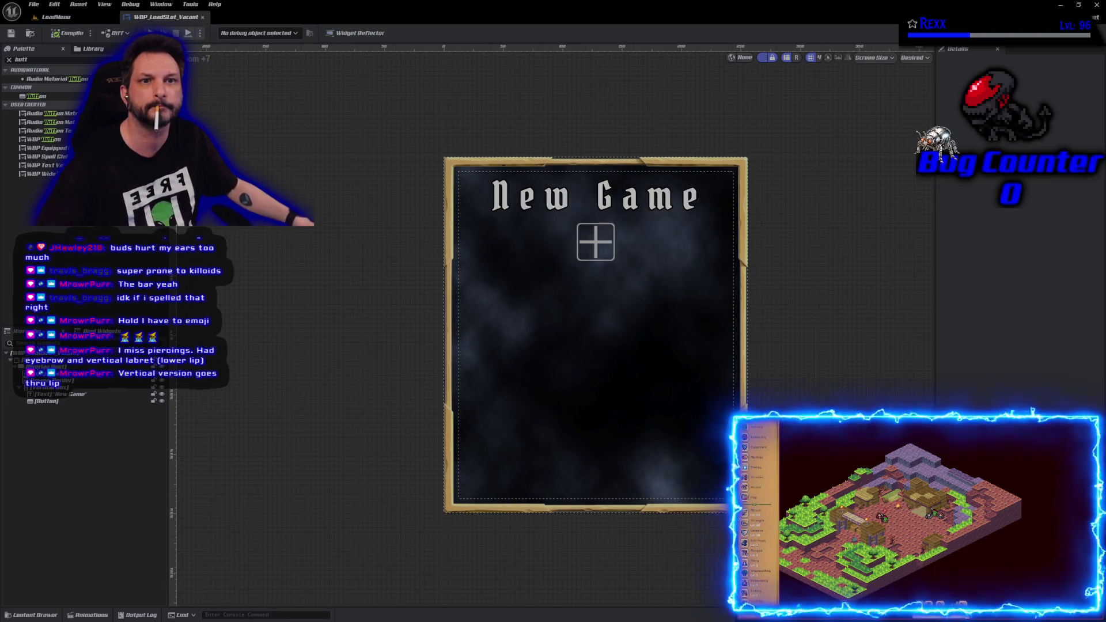
Search Google for 'labret vs vertical labret' in a Chrome window
key(alt+Tab)
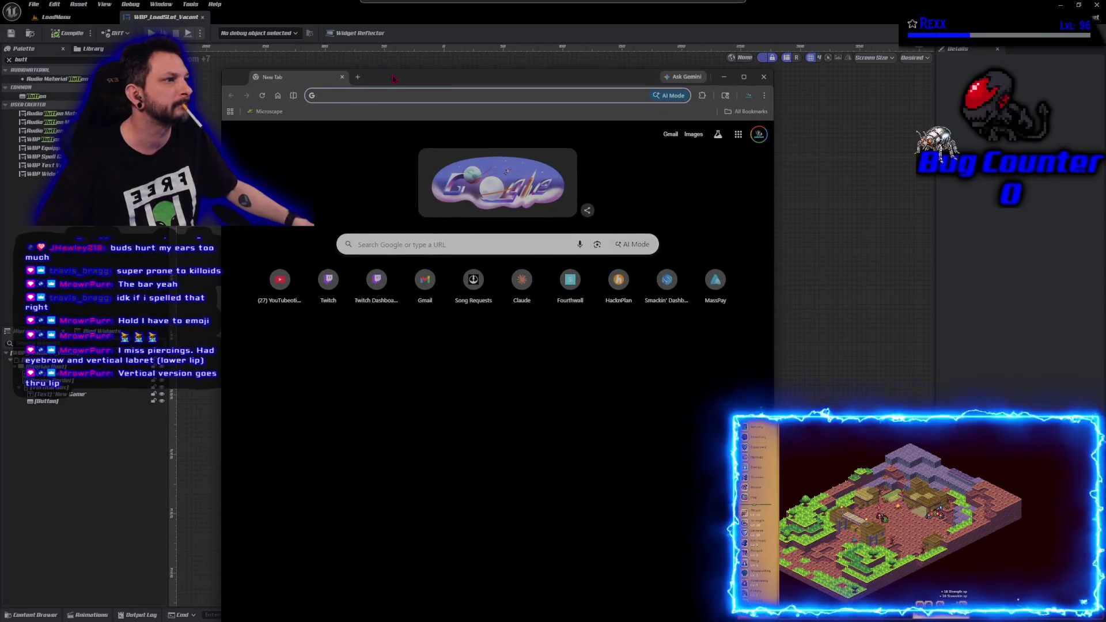
click(440, 242)
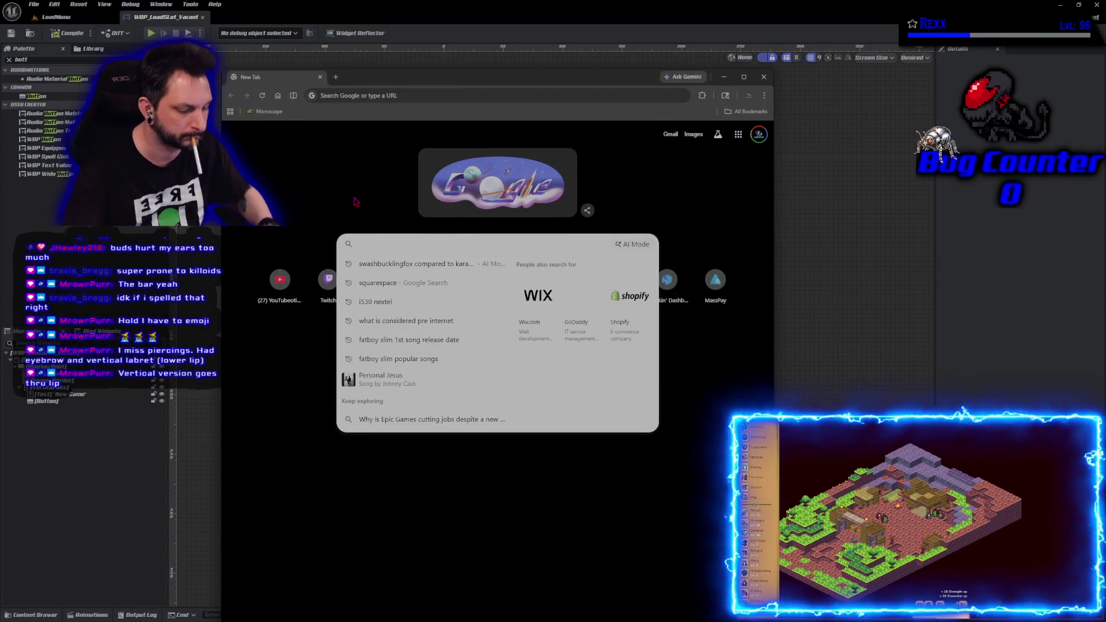
text(lebre)
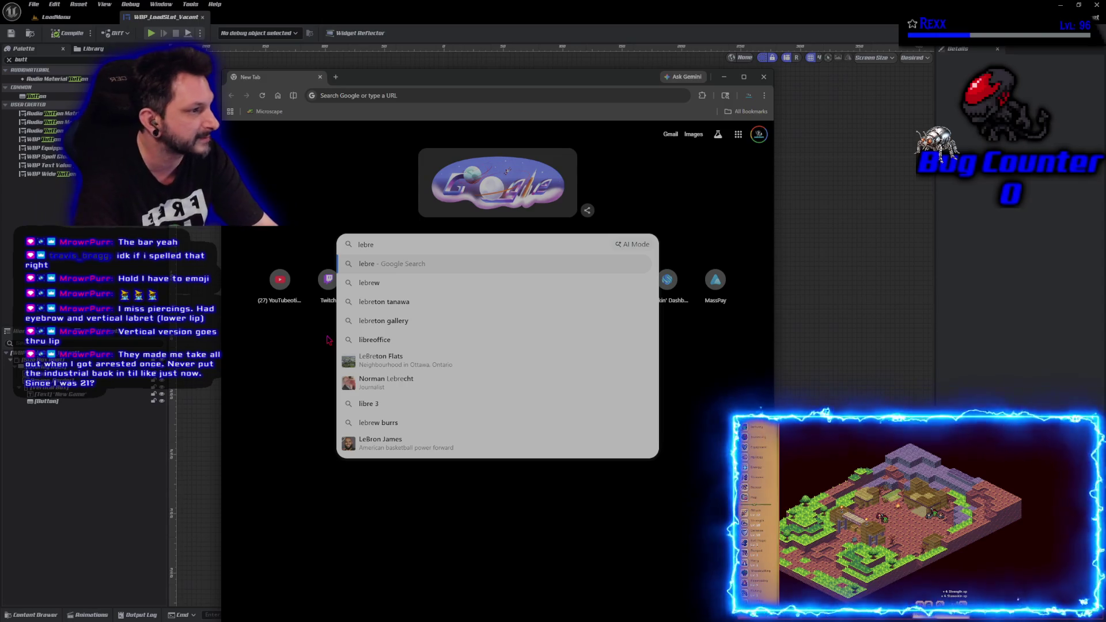
text(t vs)
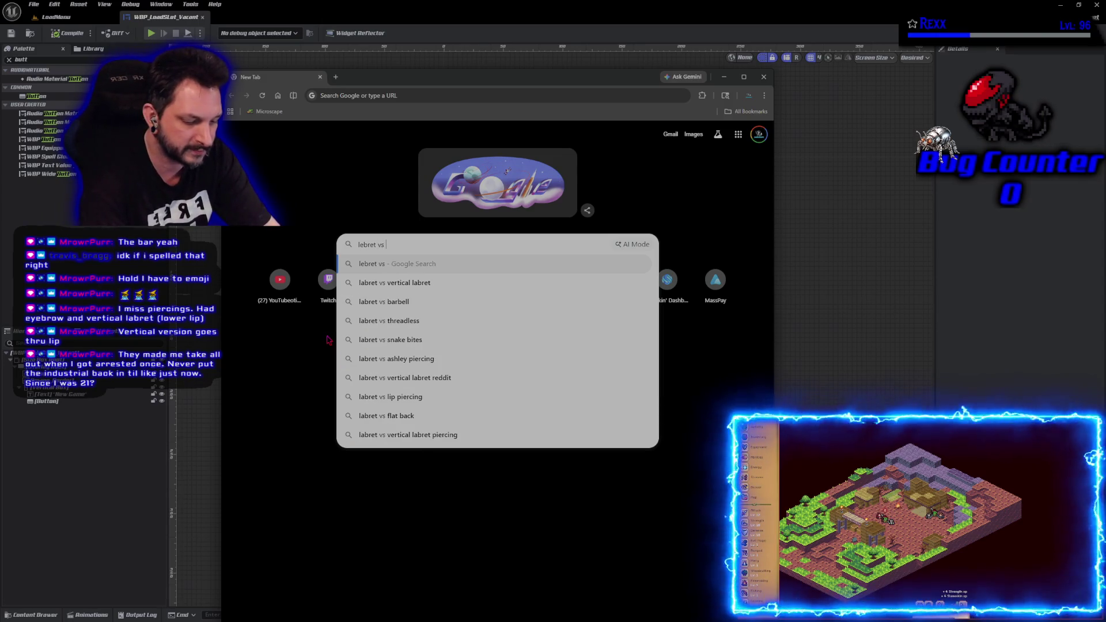
click(389, 287)
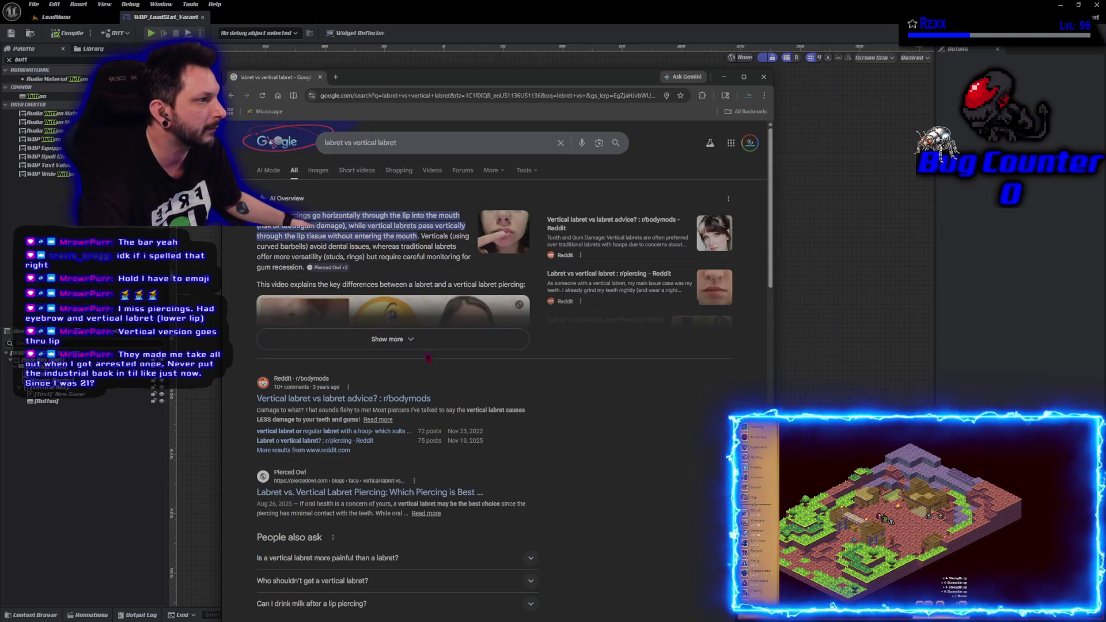
Expand the full AI overview for 'labret vs vertical labret' and read through the comparison
click(417, 340)
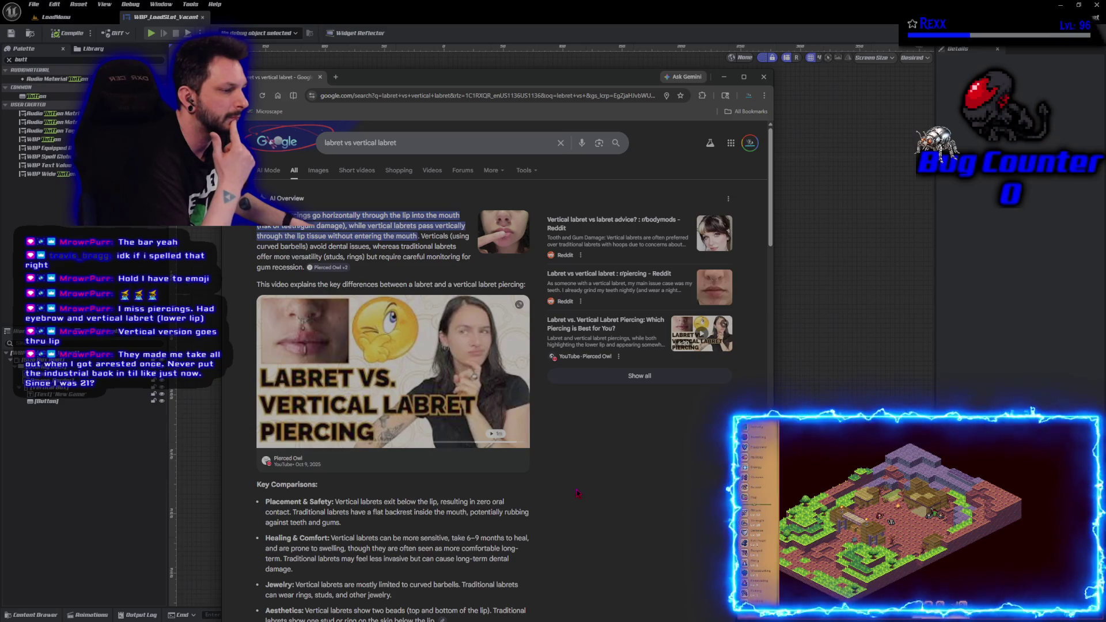
scroll(576, 494, down, 1)
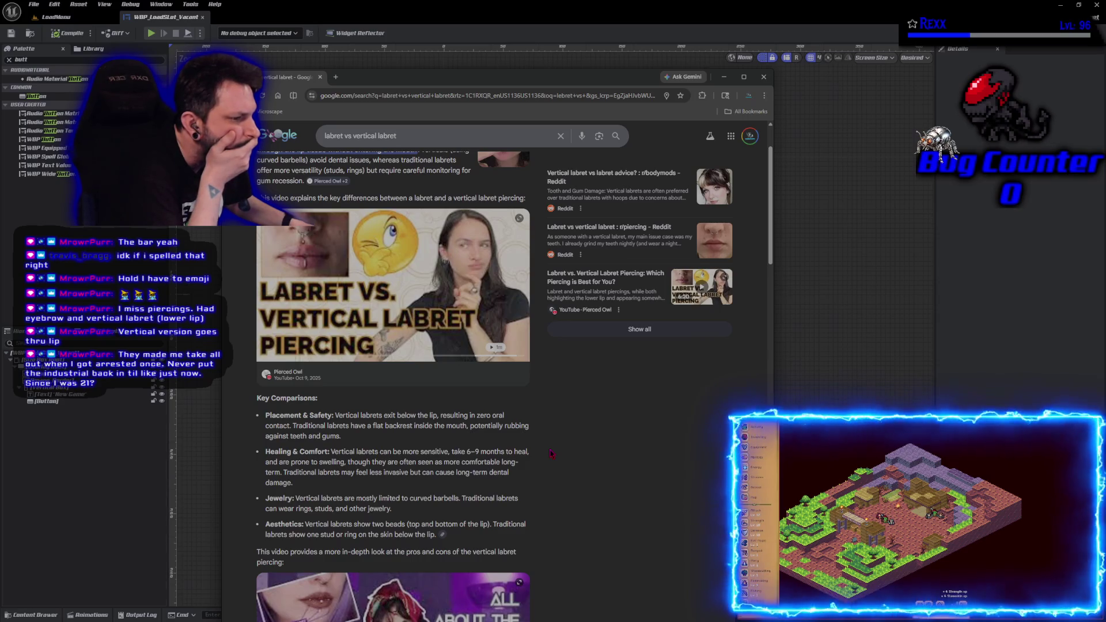
scroll(551, 453, down, 3)
scroll(551, 453, down, 5)
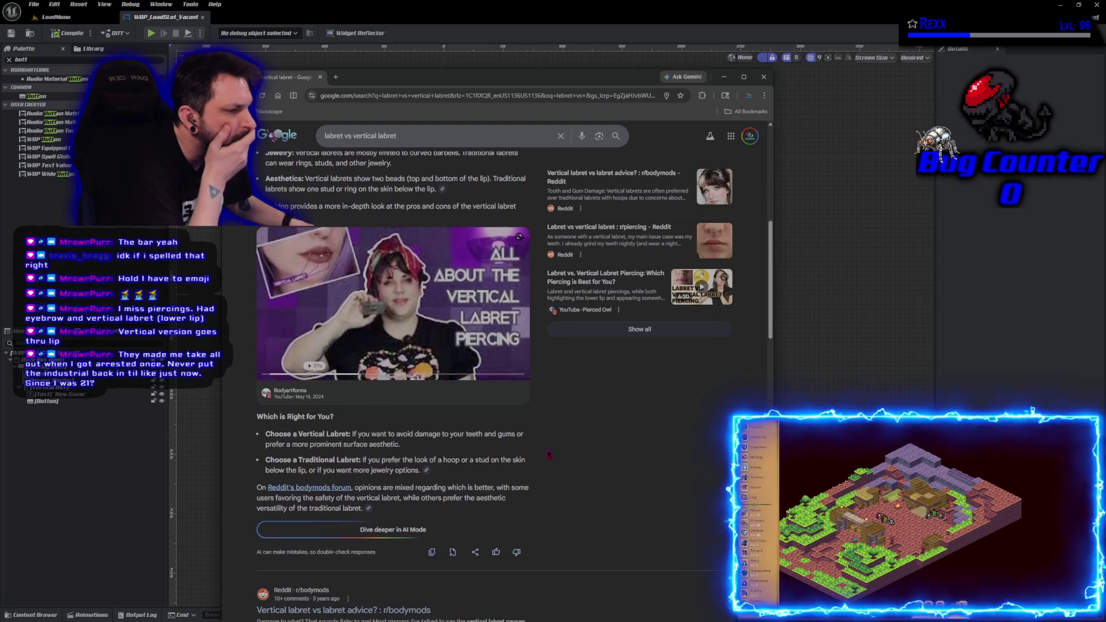
scroll(549, 454, up, 10)
Preview the Labret vs Vertical Labret image in image results, then close Chrome to return to the editor
click(329, 169)
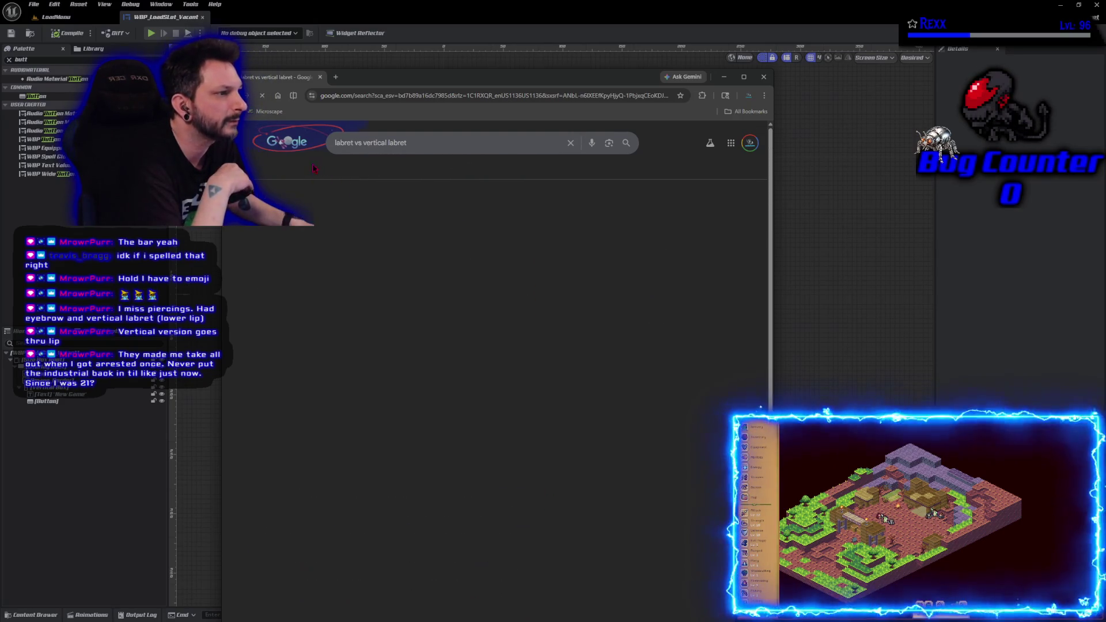
click(259, 252)
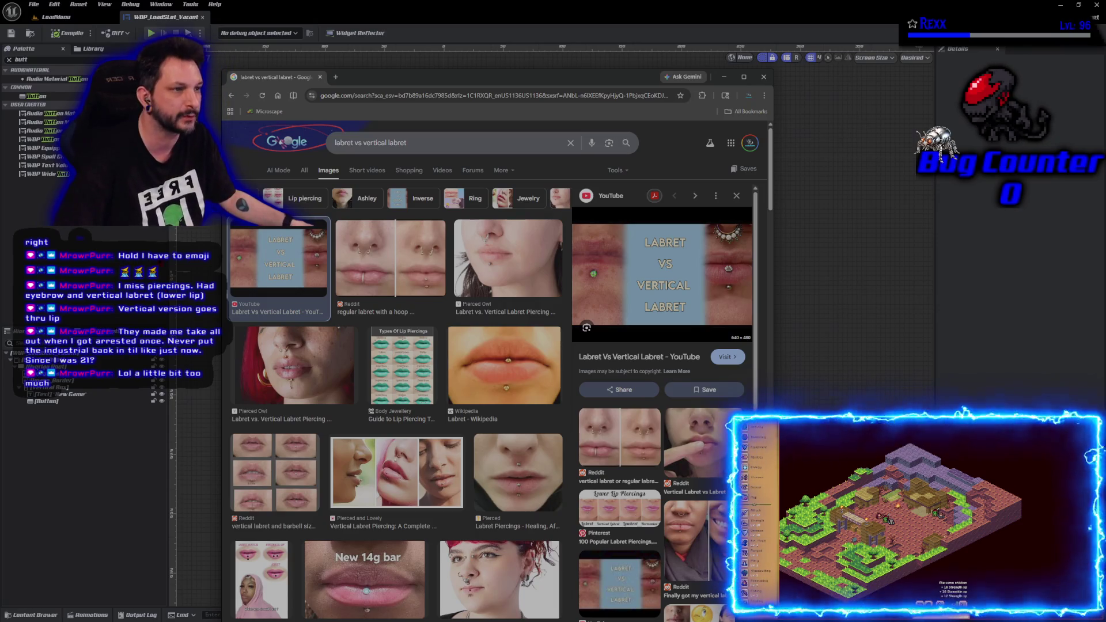
click(320, 78)
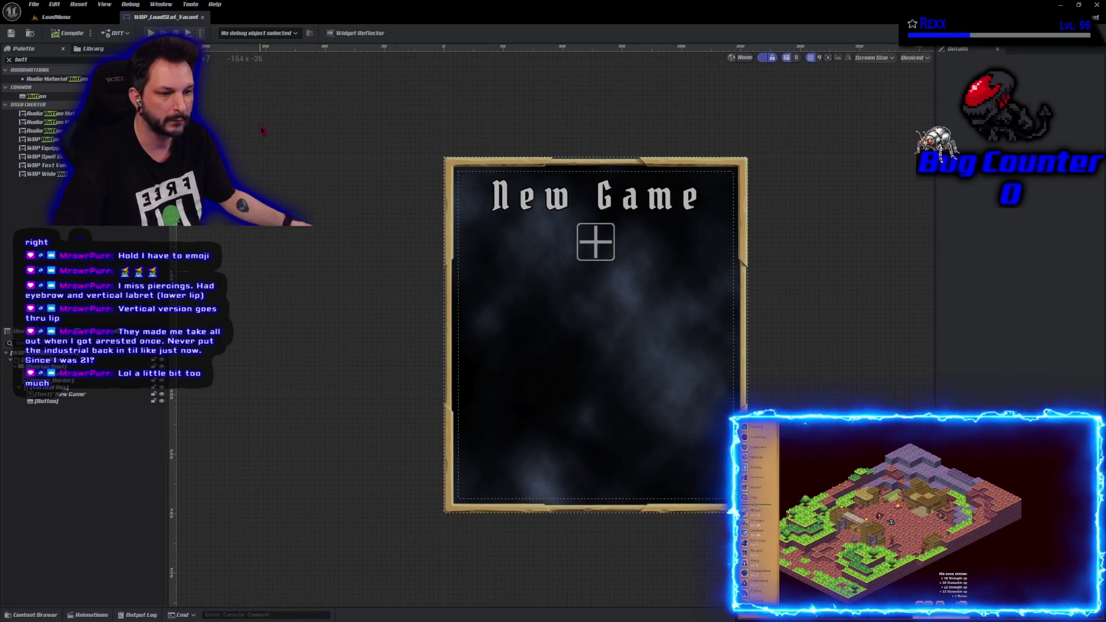